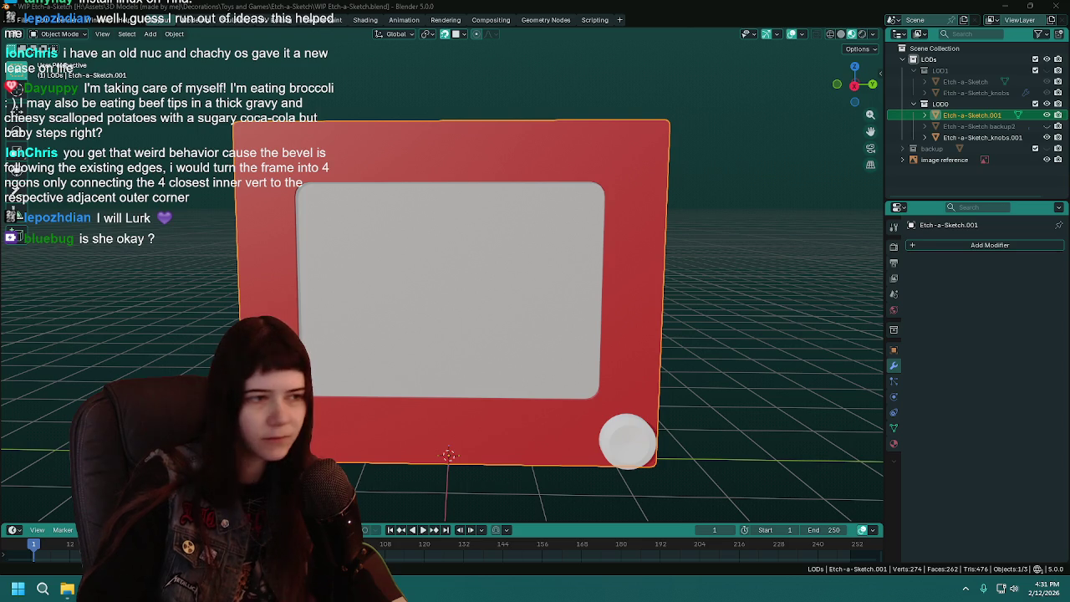
Put the frame into Edit Mode and zoom in on its top-right corner
{"action": "mouse_move", "coordinate": [633, 275]}
{"action": "middle_mouse_down"}
{"action": "mouse_move", "coordinate": [619, 267]}
{"action": "mouse_move", "coordinate": [634, 275]}
{"action": "middle_mouse_up"}
{"action": "key", "text": "Tab"}
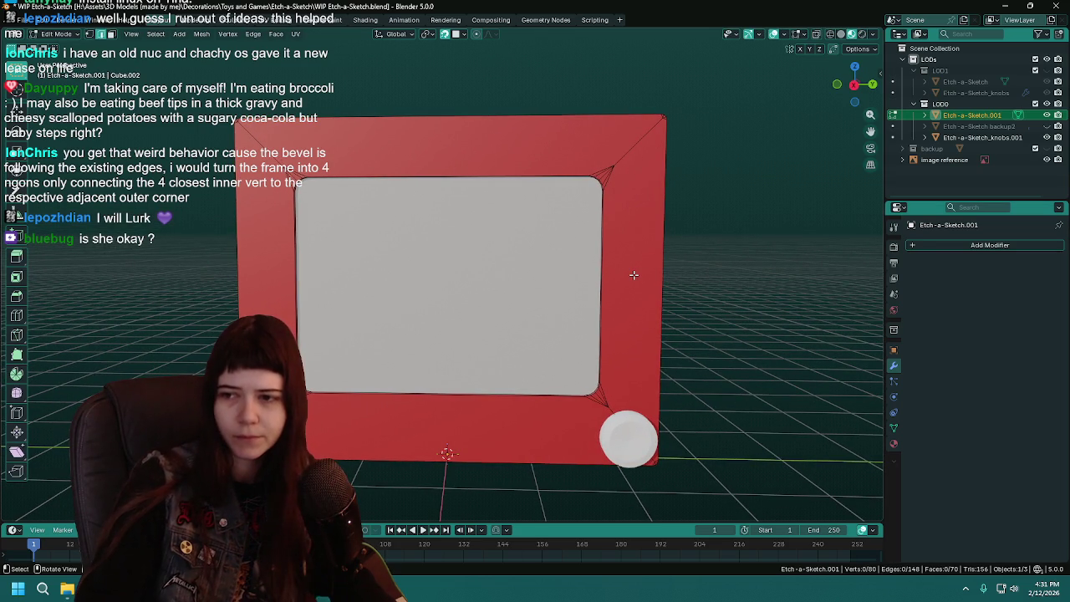
{"action": "scroll", "coordinate": [635, 273], "scroll_direction": "up", "scroll_amount": 5}
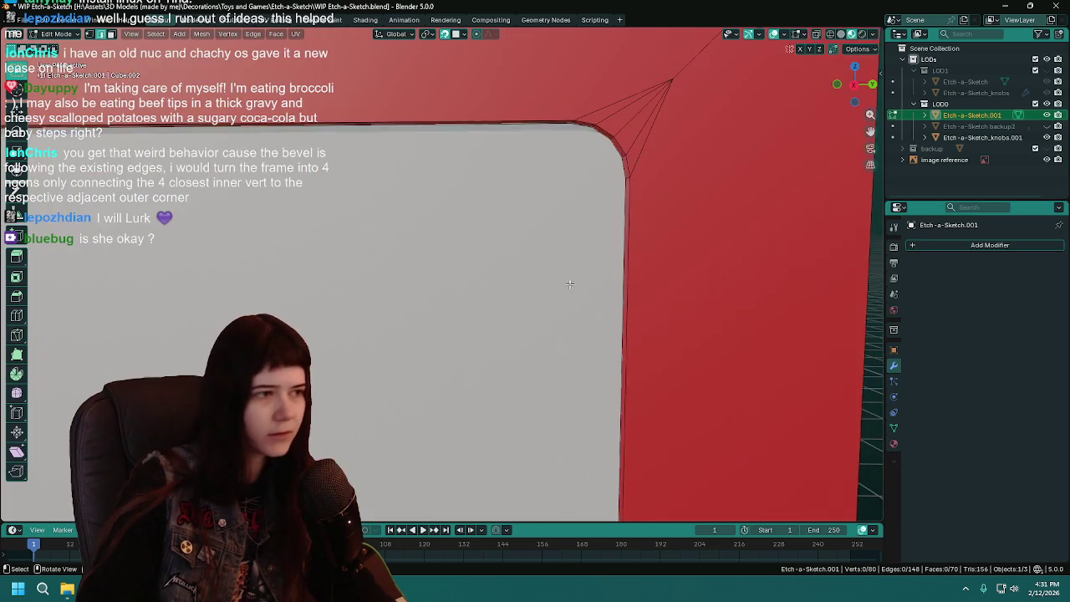
{"action": "mouse_move", "coordinate": [635, 274]}
{"action": "middle_mouse_down"}
{"action": "mouse_move", "coordinate": [480, 287]}
{"action": "mouse_move", "coordinate": [575, 204]}
{"action": "mouse_move", "coordinate": [635, 181]}
{"action": "middle_mouse_up"}
{"action": "scroll", "coordinate": [575, 204], "scroll_direction": "down", "scroll_amount": 3}
{"action": "scroll", "coordinate": [628, 203], "scroll_direction": "down", "scroll_amount": 3}
{"action": "scroll", "coordinate": [574, 227], "scroll_direction": "down", "scroll_amount": 2}
{"action": "scroll", "coordinate": [635, 182], "scroll_direction": "down", "scroll_amount": 1}
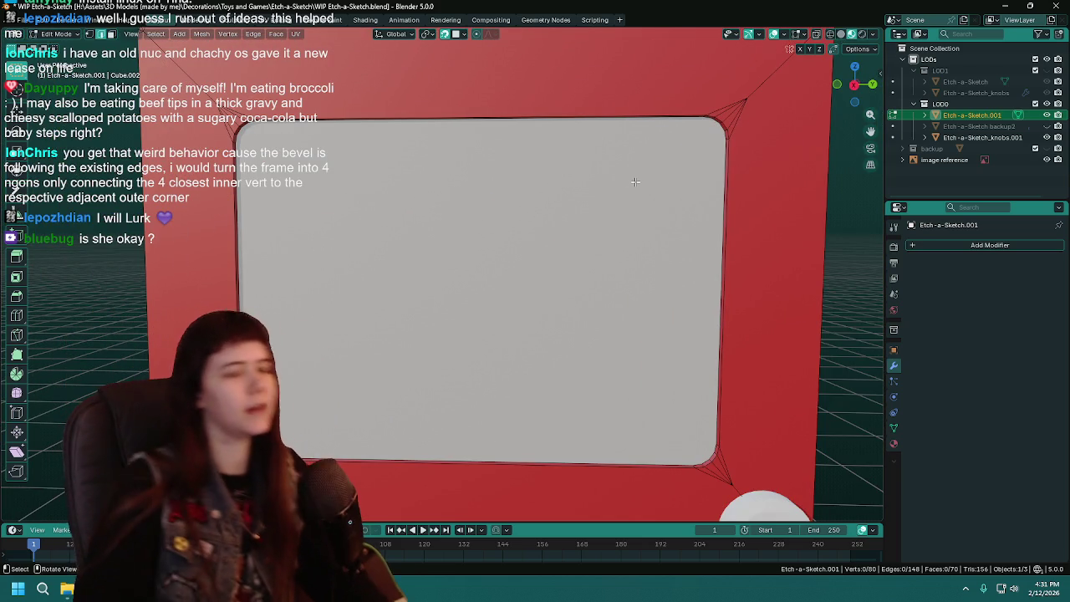
Inspect the bevelled corner from a new angle and save WIP Etch-a-Sketch.blend
{"action": "mouse_move", "coordinate": [636, 181]}
{"action": "middle_mouse_down", "text": "shift"}
{"action": "mouse_move", "coordinate": [517, 203]}
{"action": "mouse_move", "coordinate": [566, 211]}
{"action": "mouse_move", "coordinate": [353, 286]}
{"action": "mouse_move", "coordinate": [477, 244]}
{"action": "mouse_move", "coordinate": [539, 201]}
{"action": "middle_mouse_up", "text": "shift"}
{"action": "middle_click_drag", "start_coordinate": [413, 402], "coordinate": [449, 177]}
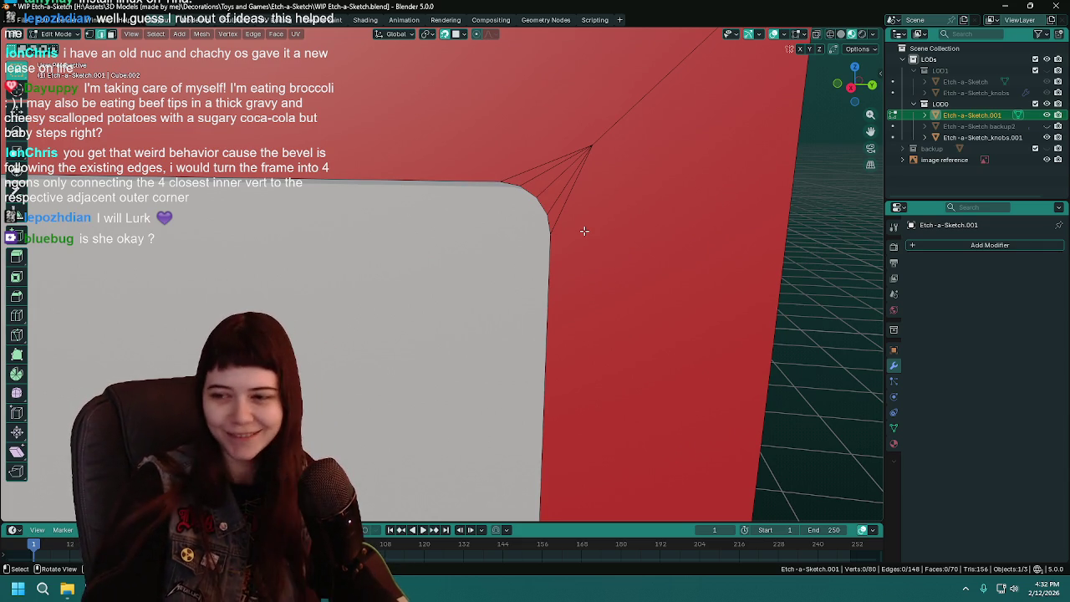
{"action": "scroll", "coordinate": [450, 229], "scroll_direction": "down", "scroll_amount": 2}
{"action": "scroll", "coordinate": [451, 229], "scroll_direction": "down", "scroll_amount": 1}
{"action": "scroll", "coordinate": [456, 233], "scroll_direction": "down", "scroll_amount": 2}
{"action": "scroll", "coordinate": [469, 236], "scroll_direction": "down", "scroll_amount": 2}
{"action": "key", "text": "ctrl+s"}
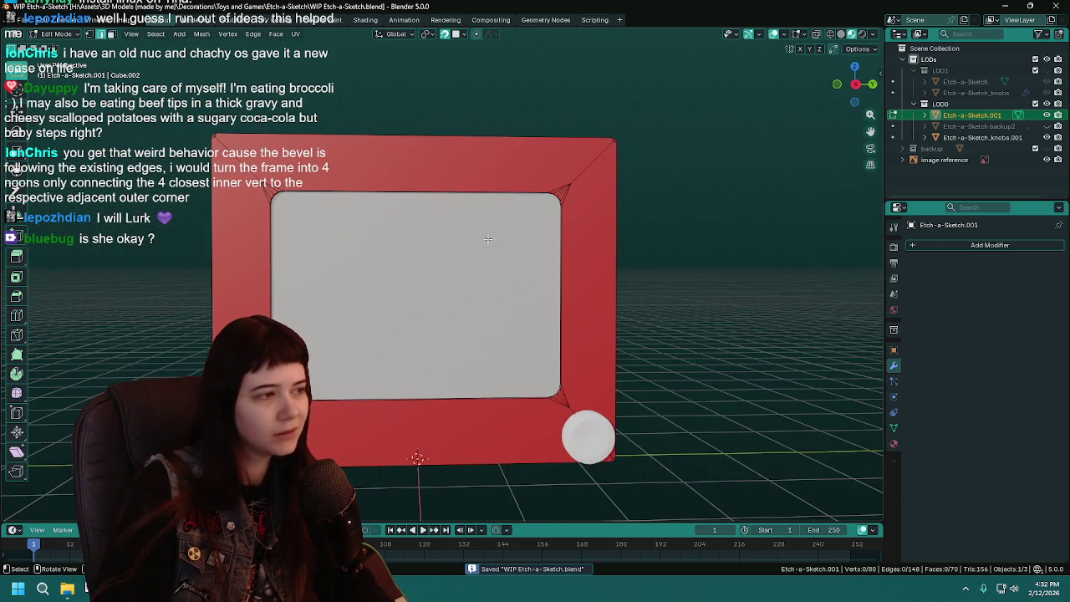
{"action": "scroll", "coordinate": [519, 234], "scroll_direction": "up", "scroll_amount": 2}
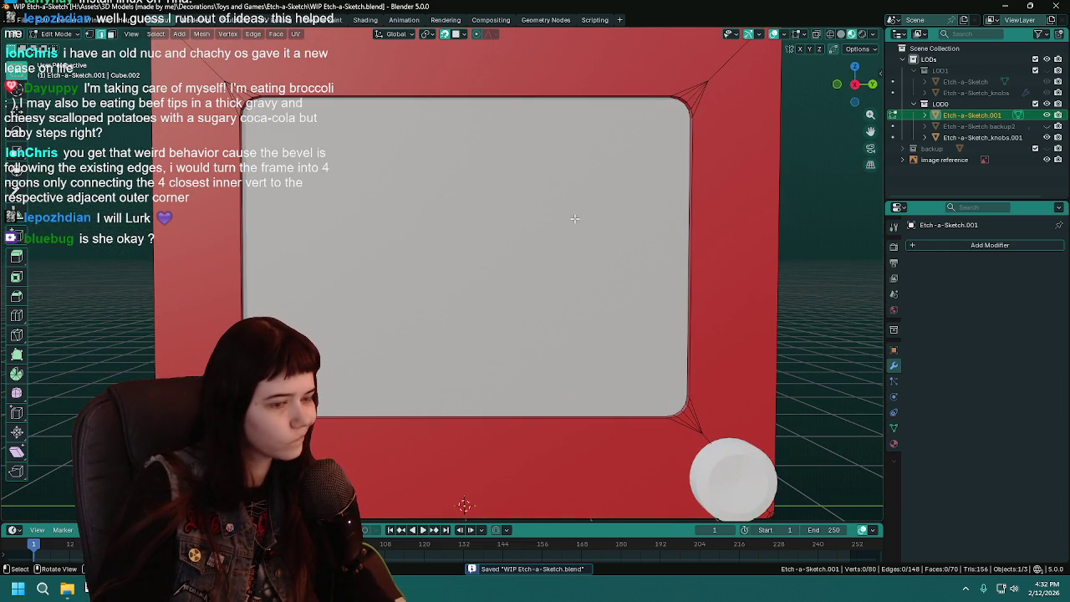
Hide the knob object and bring the frame's corner into close view
{"action": "left_click", "coordinate": [1047, 137]}
{"action": "middle_click_drag", "start_coordinate": [543, 244], "coordinate": [488, 294], "text": "shift"}
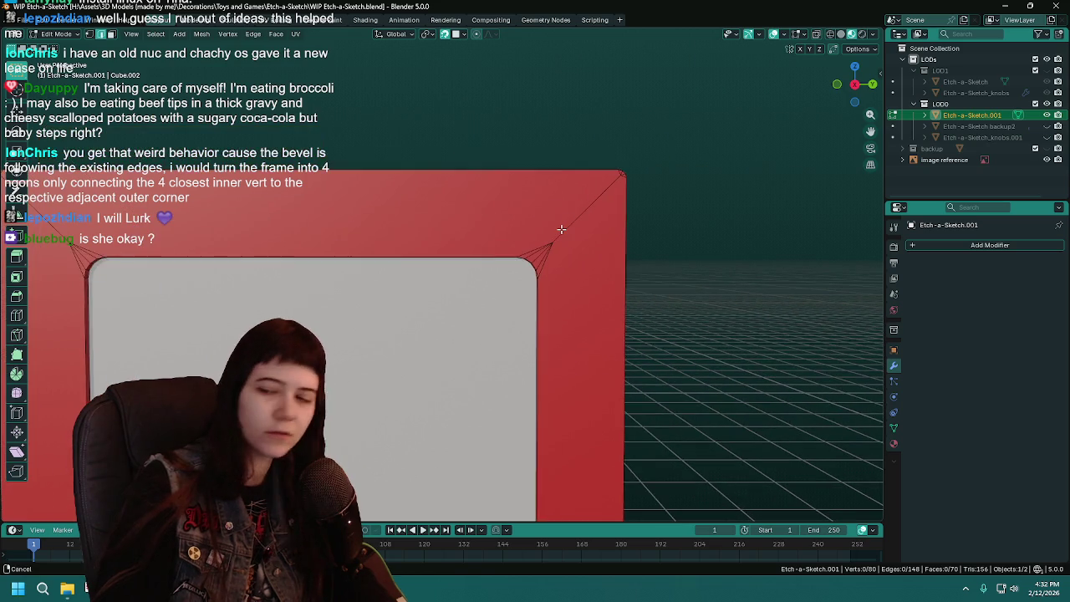
{"action": "scroll", "coordinate": [577, 230], "scroll_direction": "up", "scroll_amount": 2}
{"action": "scroll", "coordinate": [589, 222], "scroll_direction": "up", "scroll_amount": 2}
{"action": "scroll", "coordinate": [589, 223], "scroll_direction": "down", "scroll_amount": 3}
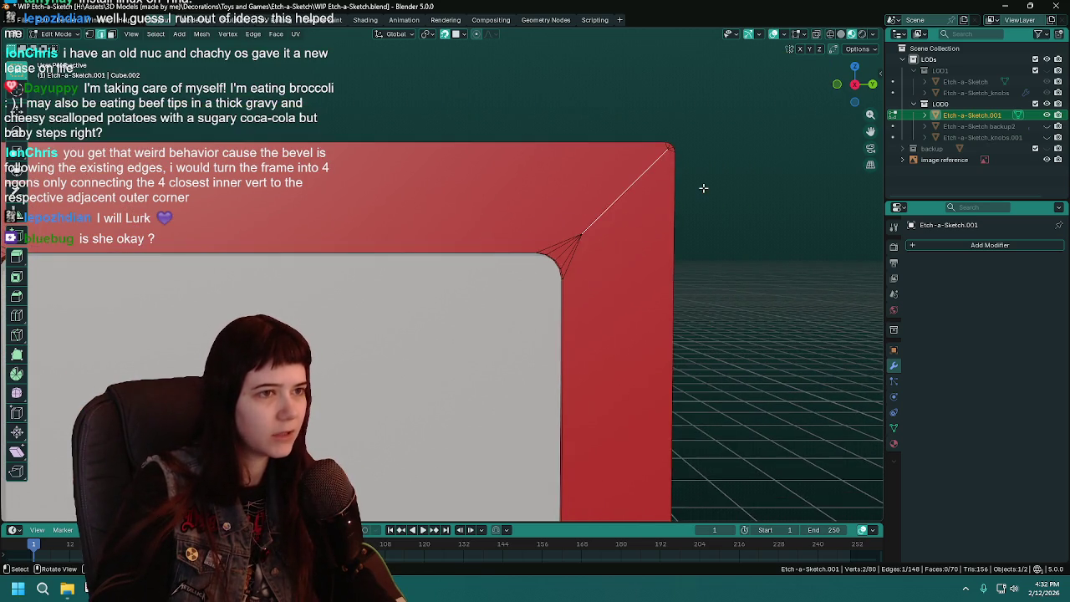
Delete the fanned corner vertices at the frame corners, undoing a mistaken edge deletion
{"action": "left_click", "coordinate": [602, 171]}
{"action": "key", "text": "x"}
{"action": "left_click", "coordinate": [536, 114]}
{"action": "mouse_move", "coordinate": [536, 126]}
{"action": "middle_mouse_down"}
{"action": "mouse_move", "coordinate": [413, 260]}
{"action": "mouse_move", "coordinate": [511, 223]}
{"action": "middle_mouse_up"}
{"action": "key", "text": "ctrl+z"}
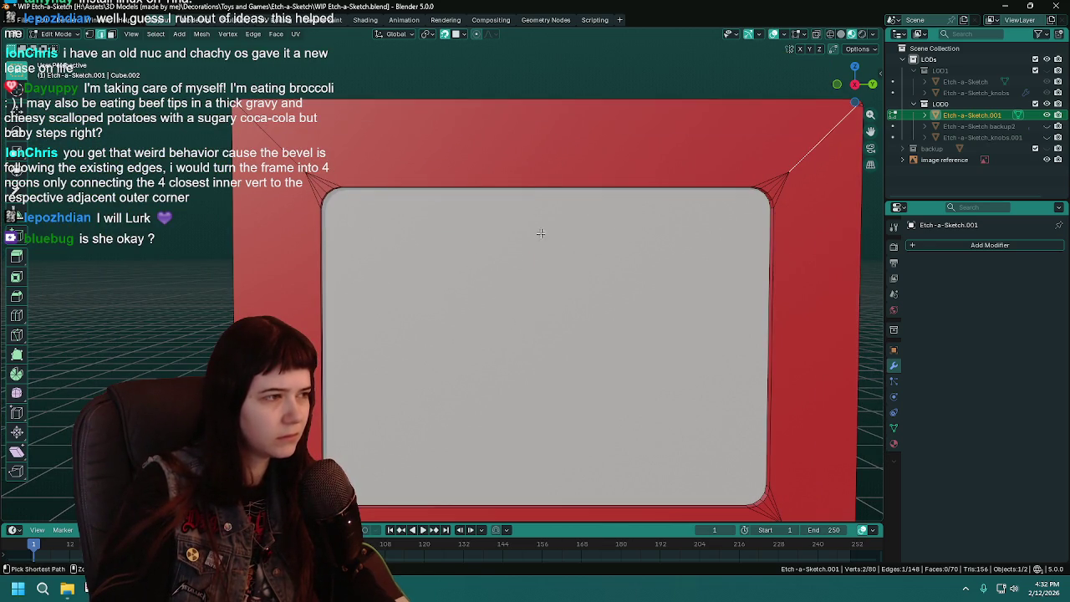
{"action": "key", "text": "x"}
{"action": "left_click", "coordinate": [512, 222]}
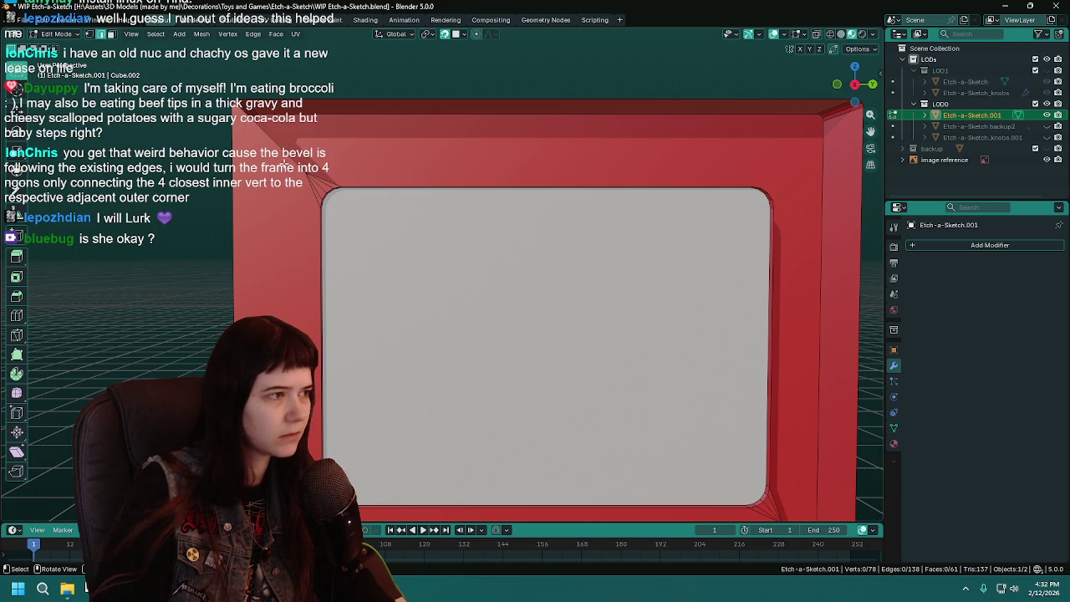
{"action": "key", "text": "x"}
{"action": "left_click", "coordinate": [292, 189]}
{"action": "middle_click_drag", "start_coordinate": [485, 354], "coordinate": [314, 300]}
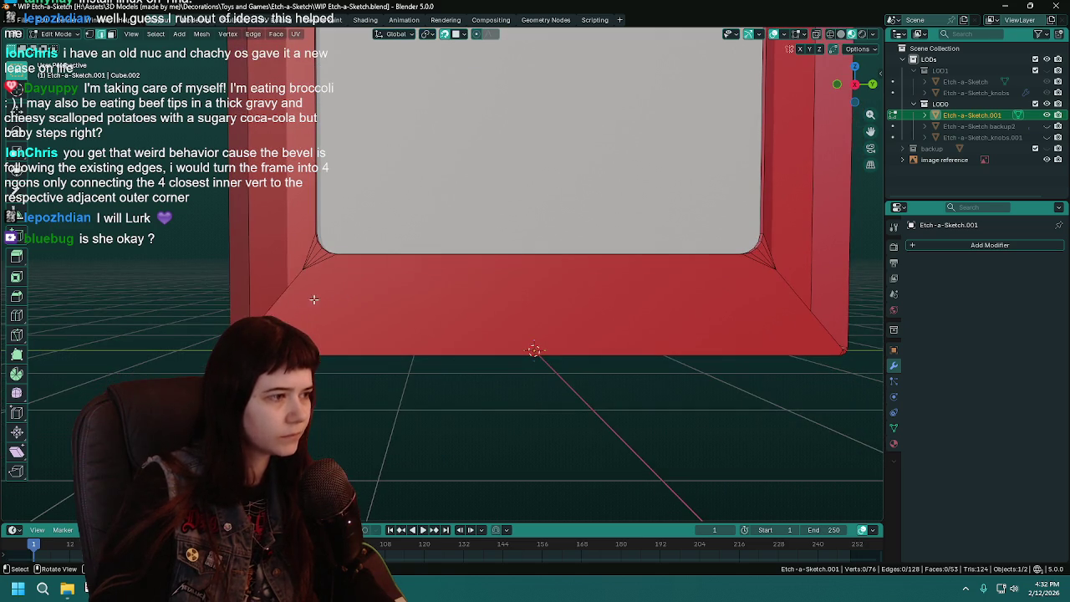
{"action": "key", "text": "x"}
{"action": "left_click", "coordinate": [394, 300]}
{"action": "mouse_move", "coordinate": [800, 292]}
{"action": "middle_mouse_down"}
{"action": "mouse_move", "coordinate": [566, 270]}
{"action": "mouse_move", "coordinate": [600, 263]}
{"action": "mouse_move", "coordinate": [387, 210]}
{"action": "mouse_move", "coordinate": [516, 433]}
{"action": "mouse_move", "coordinate": [515, 382]}
{"action": "middle_mouse_up"}
Join two corner vertices with a diagonal edge and fill a new corner face
{"action": "left_click", "coordinate": [511, 414], "text": "shift"}
{"action": "key", "text": "f"}
{"action": "mouse_move", "coordinate": [450, 257]}
{"action": "middle_mouse_down"}
{"action": "mouse_move", "coordinate": [341, 225]}
{"action": "mouse_move", "coordinate": [380, 284]}
{"action": "middle_mouse_up"}
{"action": "left_click", "coordinate": [380, 284]}
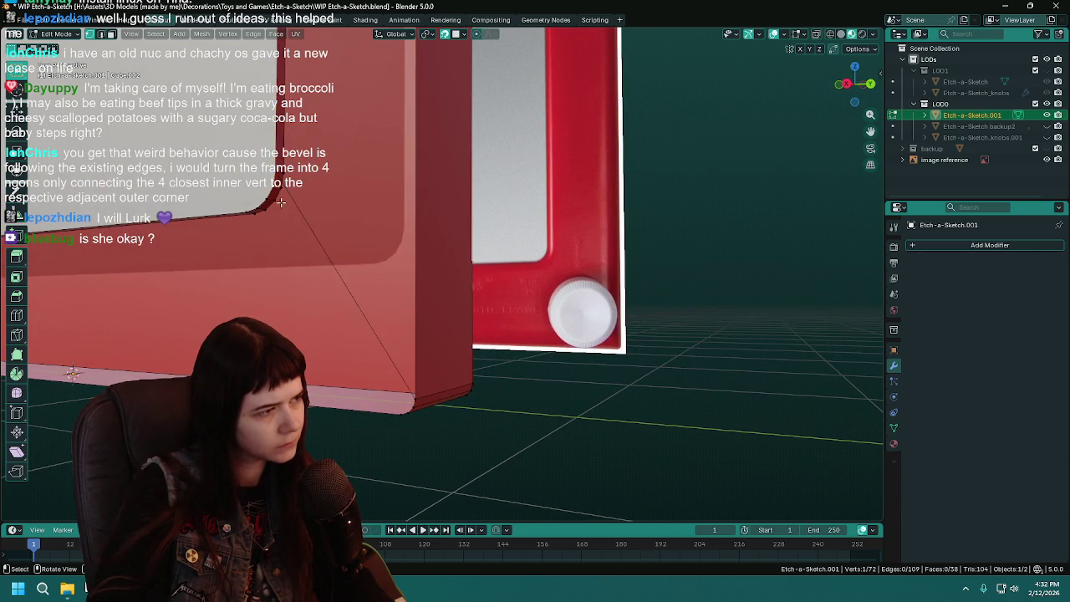
{"action": "key", "text": "f"}
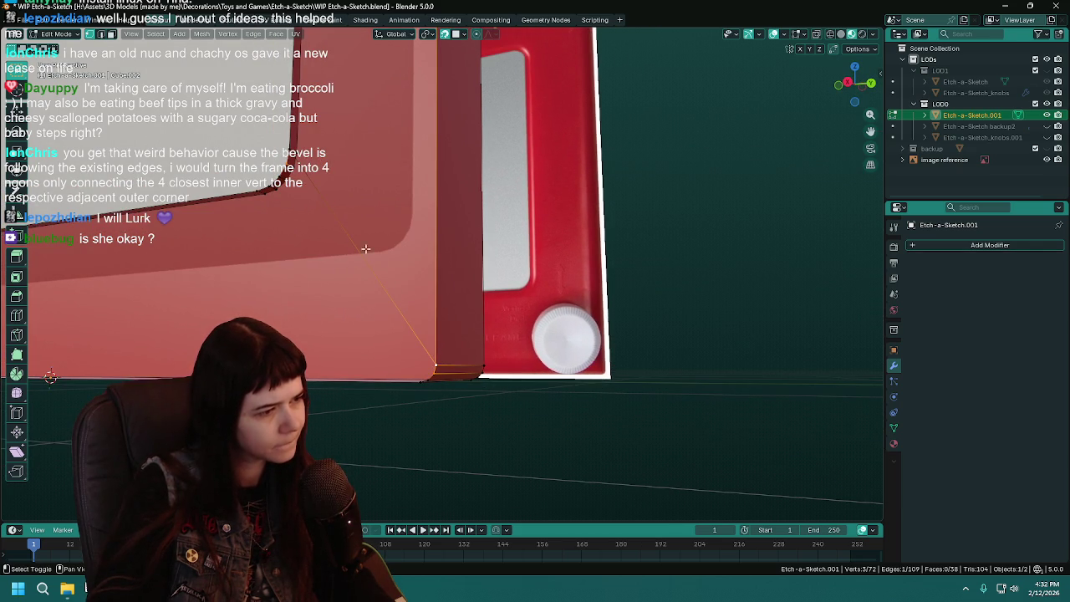
{"action": "mouse_move", "coordinate": [436, 366]}
{"action": "middle_mouse_down"}
{"action": "mouse_move", "coordinate": [391, 283]}
{"action": "mouse_move", "coordinate": [898, 447]}
{"action": "middle_mouse_up"}
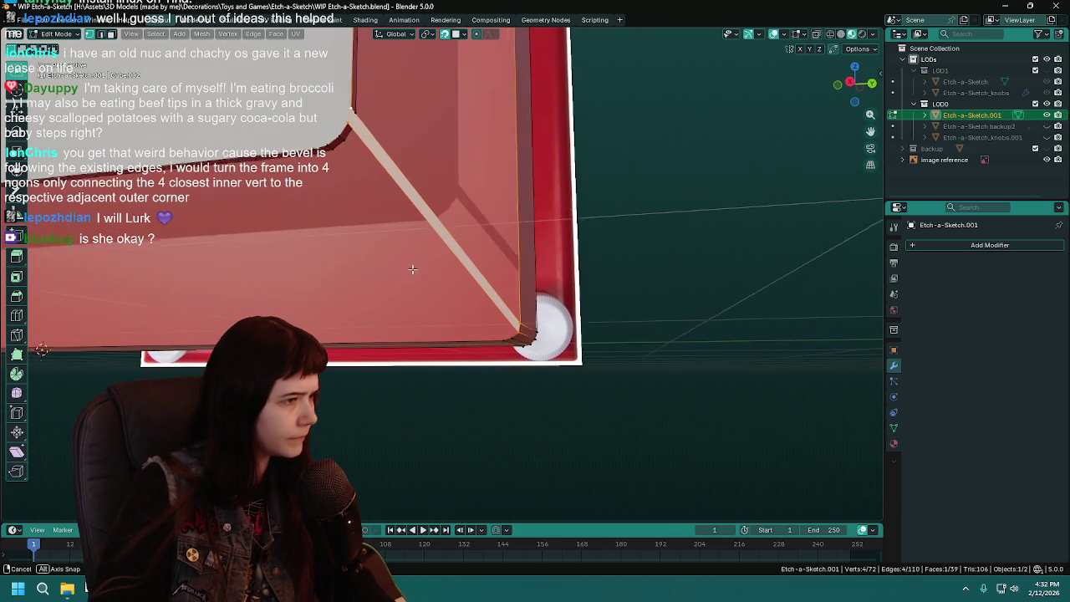
{"action": "left_click", "coordinate": [894, 444]}
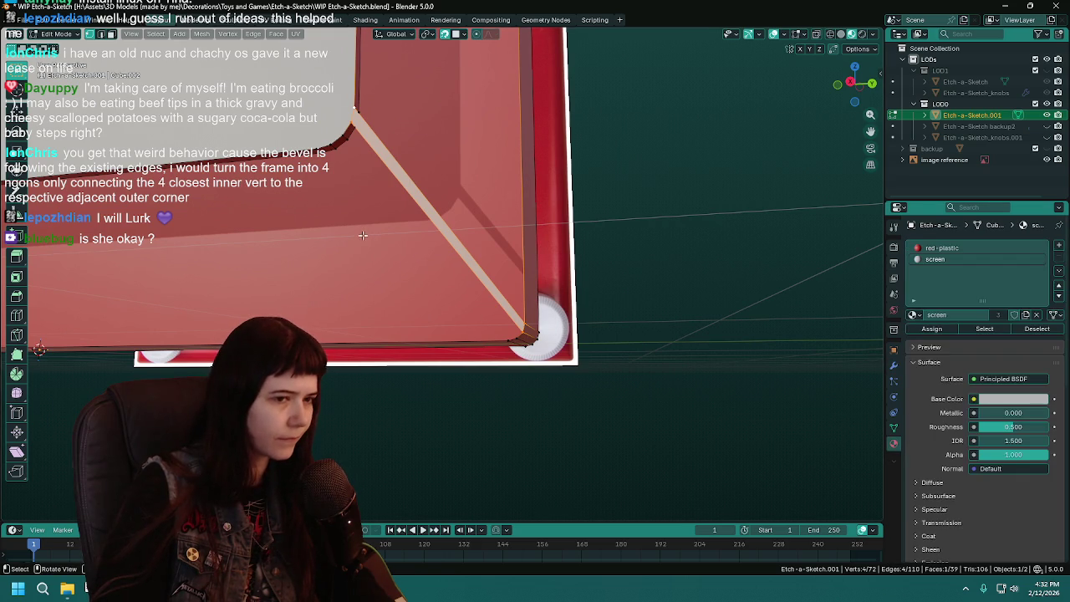
Assign the red-plastic material to the new corner face
{"action": "middle_click_drag", "start_coordinate": [363, 237], "coordinate": [422, 255]}
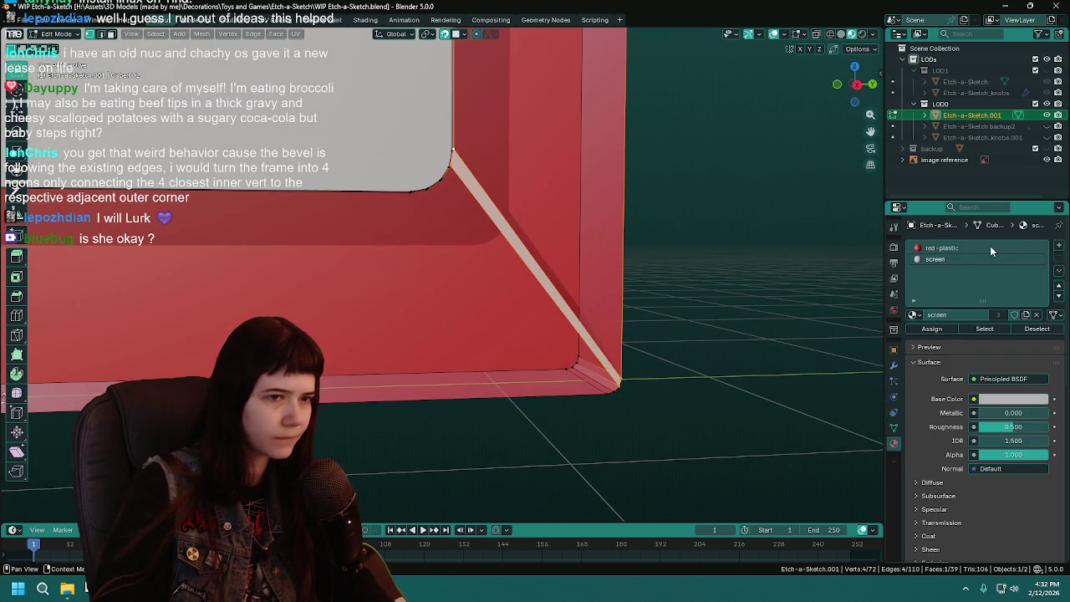
{"action": "left_click", "coordinate": [942, 248]}
{"action": "left_click", "coordinate": [931, 329]}
{"action": "mouse_move", "coordinate": [519, 251]}
{"action": "middle_mouse_down"}
{"action": "mouse_move", "coordinate": [545, 258]}
{"action": "mouse_move", "coordinate": [465, 231]}
{"action": "middle_mouse_up"}
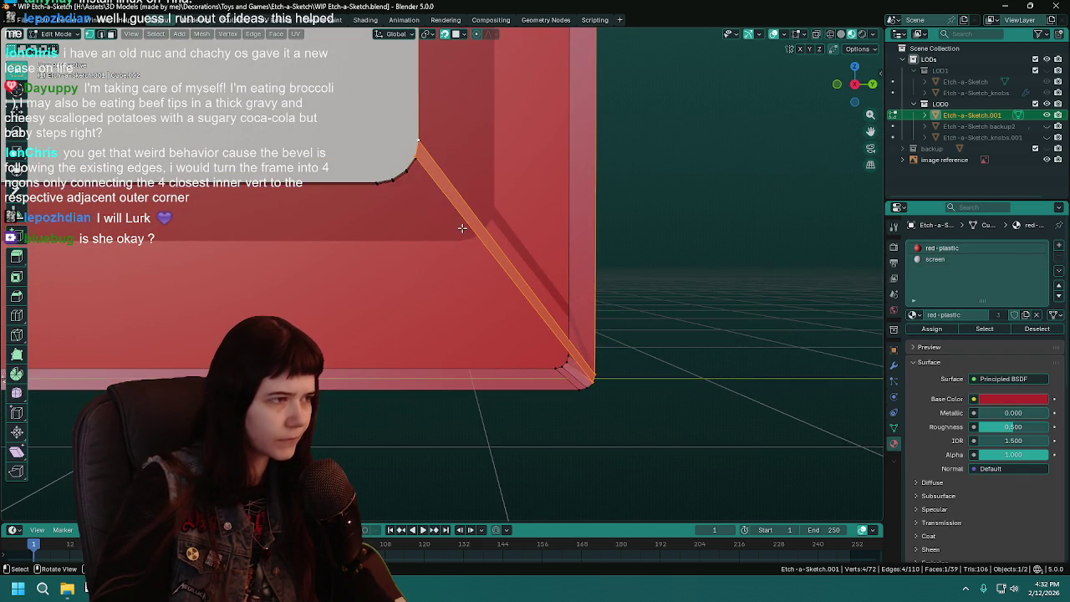
Fill a face along the diagonal strip using the bottom outer corner vertex
{"action": "key", "text": "alt+a"}
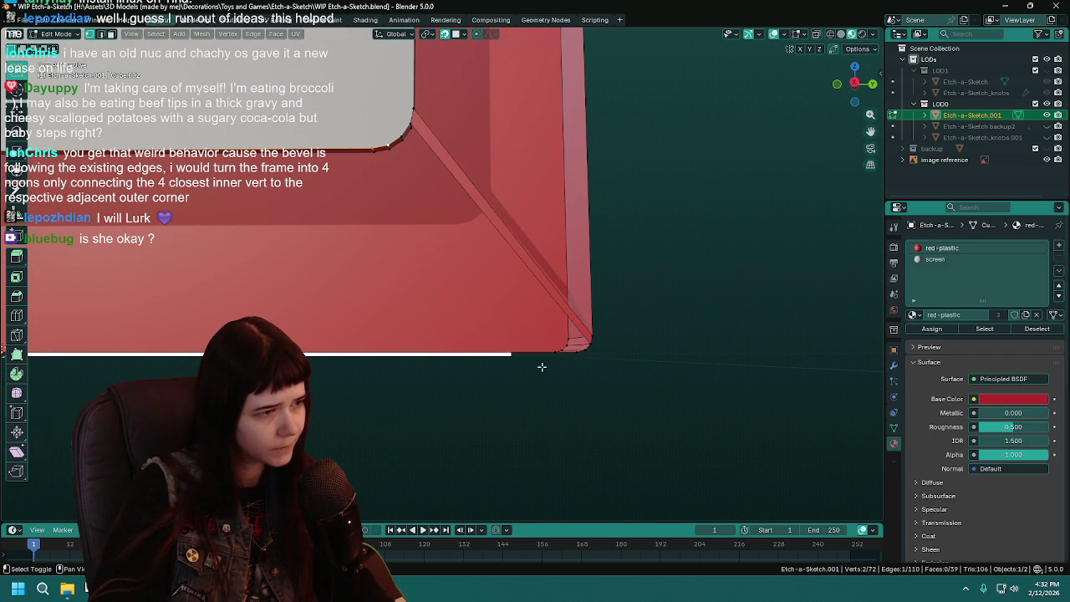
{"action": "mouse_move", "coordinate": [574, 371]}
{"action": "middle_mouse_down", "text": "shift"}
{"action": "mouse_move", "coordinate": [554, 459]}
{"action": "mouse_move", "coordinate": [572, 448]}
{"action": "middle_mouse_up", "text": "shift"}
{"action": "left_click", "coordinate": [570, 454], "text": "shift"}
{"action": "key", "text": "f"}
{"action": "mouse_move", "coordinate": [423, 321]}
{"action": "middle_mouse_down"}
{"action": "mouse_move", "coordinate": [511, 349]}
{"action": "mouse_move", "coordinate": [628, 453]}
{"action": "middle_mouse_up"}
{"action": "left_click", "coordinate": [406, 233]}
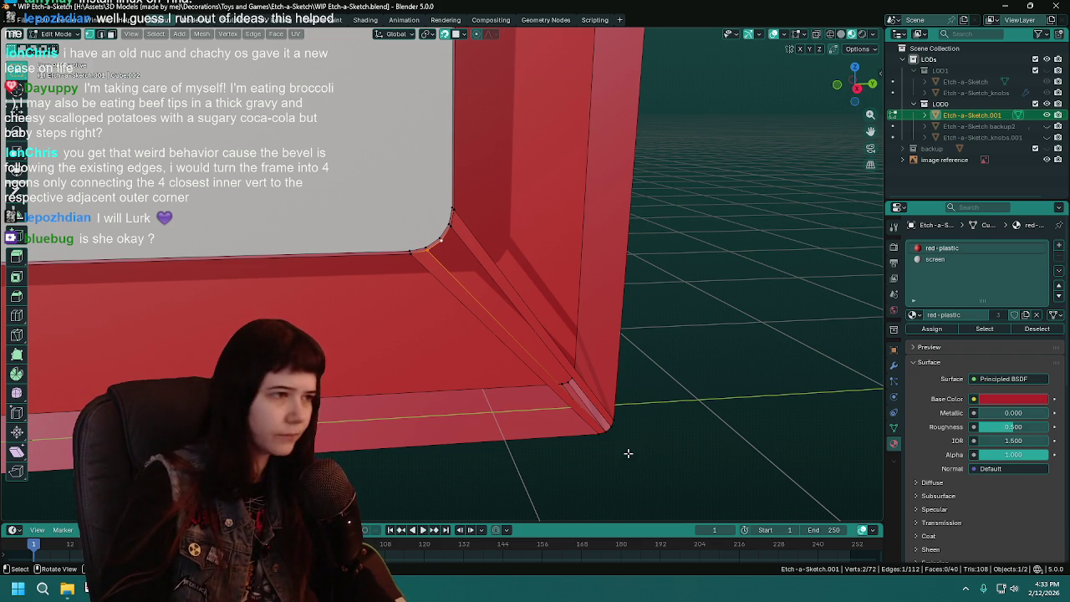
Delete the upper diagonal corner edges in edge mode, then return to vertex selection
{"action": "key", "text": "2"}
{"action": "left_click", "coordinate": [534, 321]}
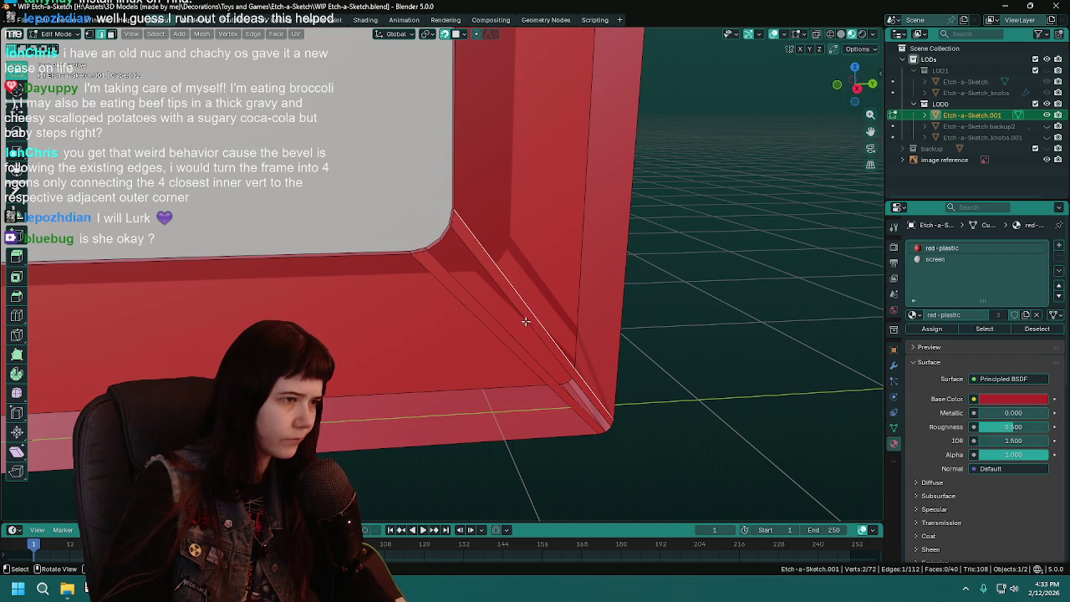
{"action": "key", "text": "x"}
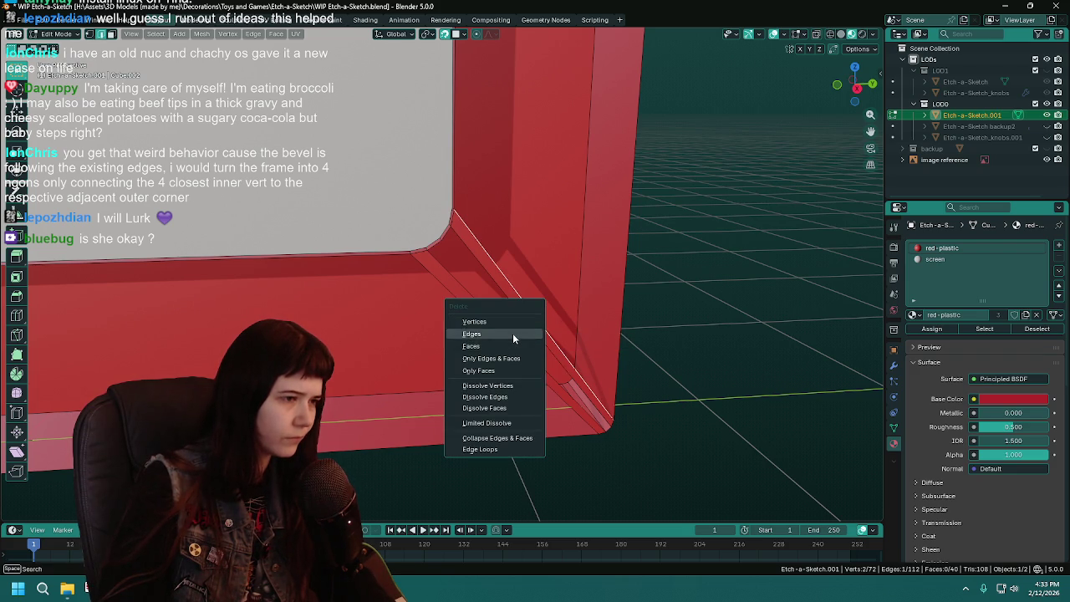
{"action": "left_click", "coordinate": [512, 334]}
{"action": "left_click", "coordinate": [495, 309]}
{"action": "key", "text": "ctrl+x"}
{"action": "key", "text": "1"}
Connect the inner screen corner to the lower outer corner with a new edge
{"action": "middle_click_drag", "start_coordinate": [490, 299], "coordinate": [561, 331]}
{"action": "left_click", "coordinate": [561, 331]}
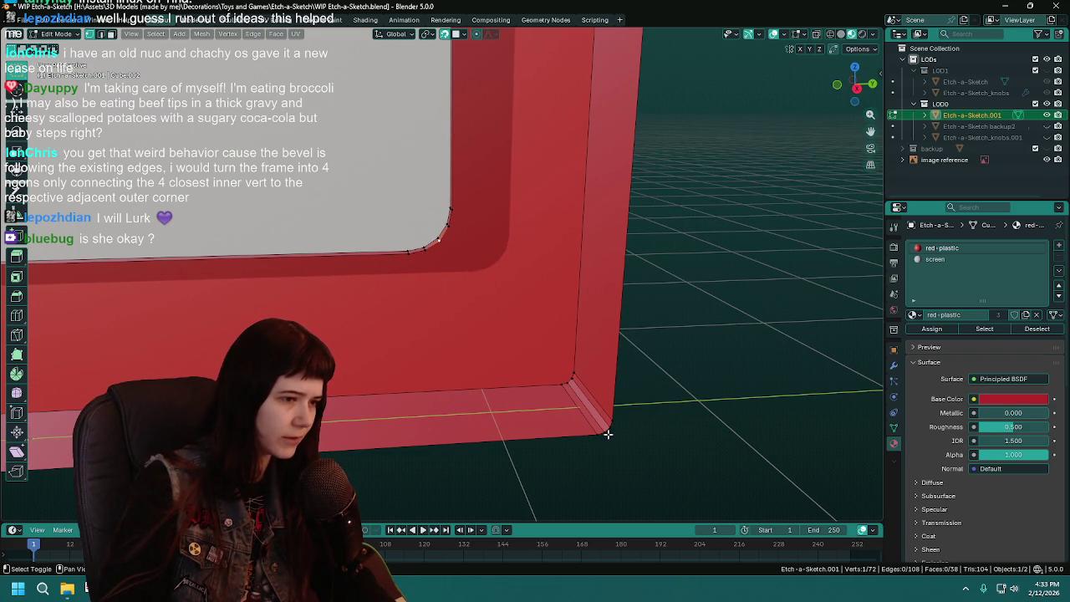
{"action": "left_click", "coordinate": [608, 431], "text": "shift"}
{"action": "key", "text": "j"}
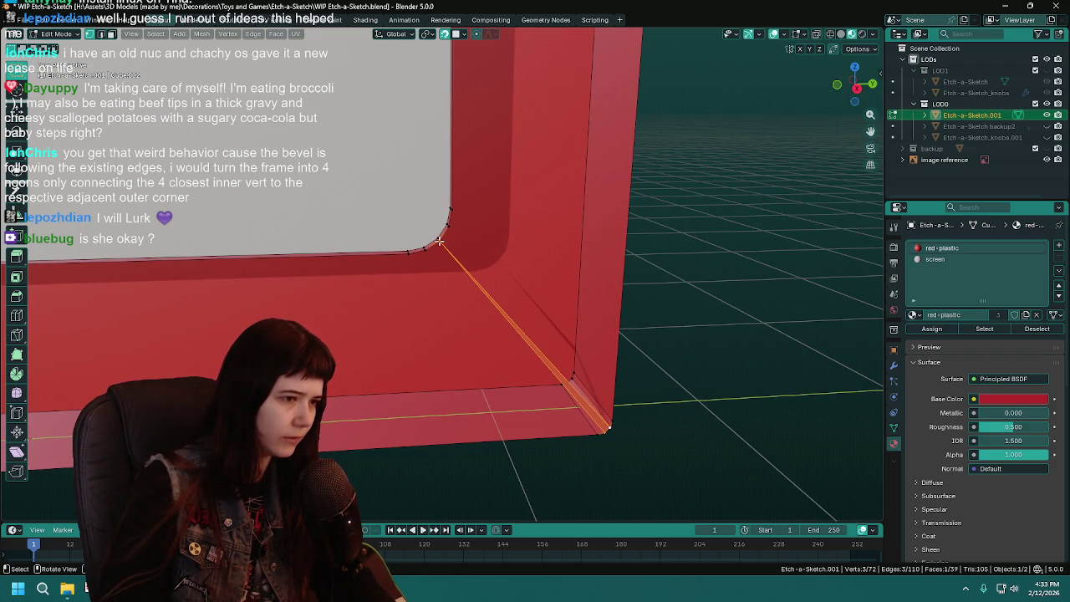
{"action": "left_click", "coordinate": [441, 241], "text": "shift"}
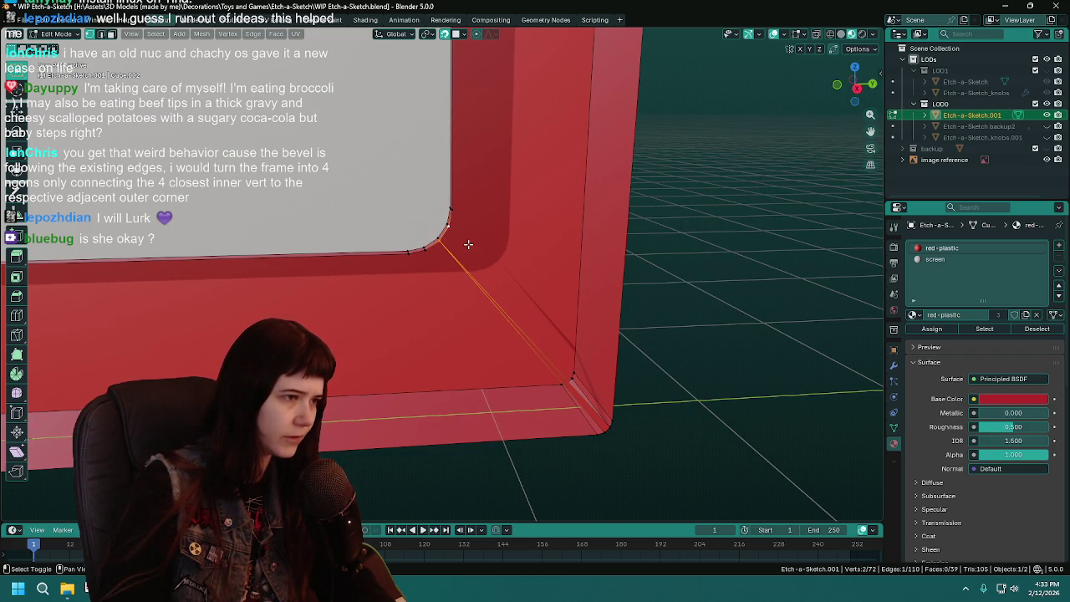
{"action": "left_click", "coordinate": [614, 425], "text": "shift"}
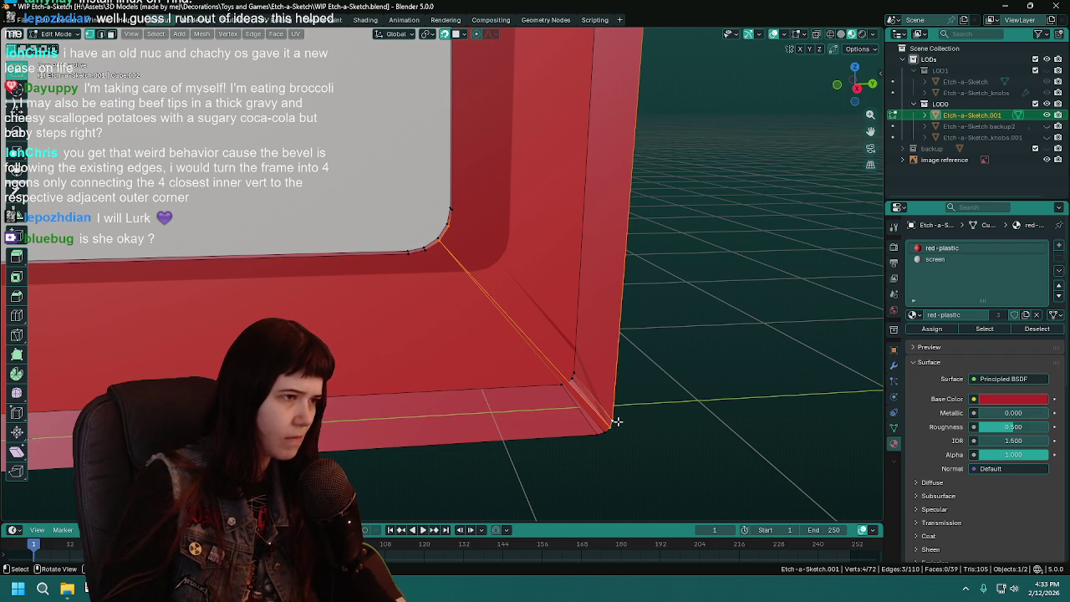
{"action": "key", "text": "ctrl+z"}
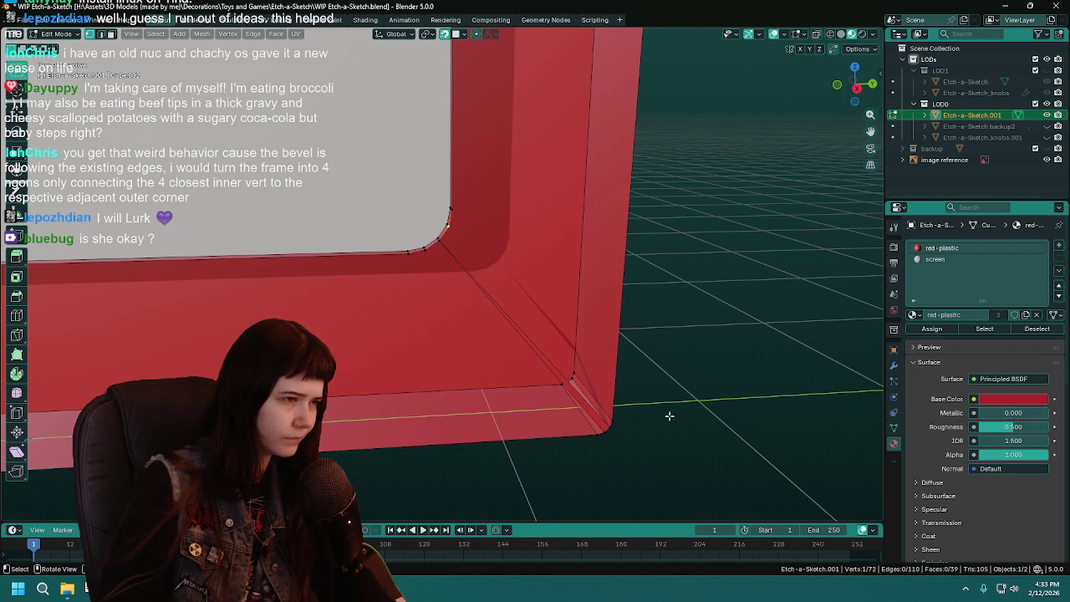
{"action": "left_click", "coordinate": [618, 425], "text": "shift"}
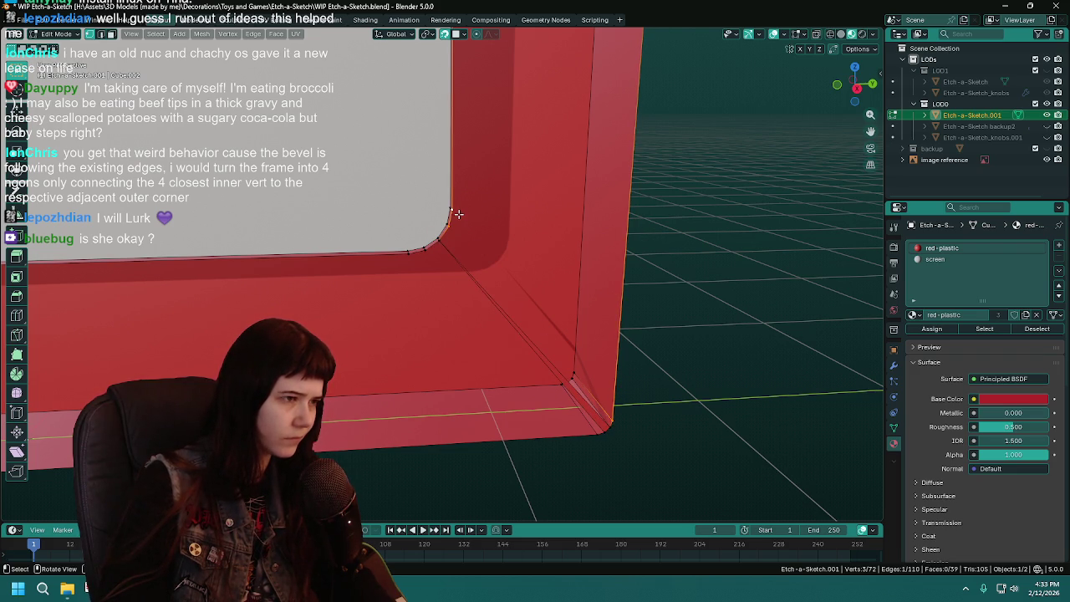
{"action": "key", "text": "j"}
Add another diagonal edge at the next corner vertex and save the file
{"action": "left_click", "coordinate": [432, 290]}
{"action": "key", "text": "j"}
{"action": "left_click", "coordinate": [605, 437]}
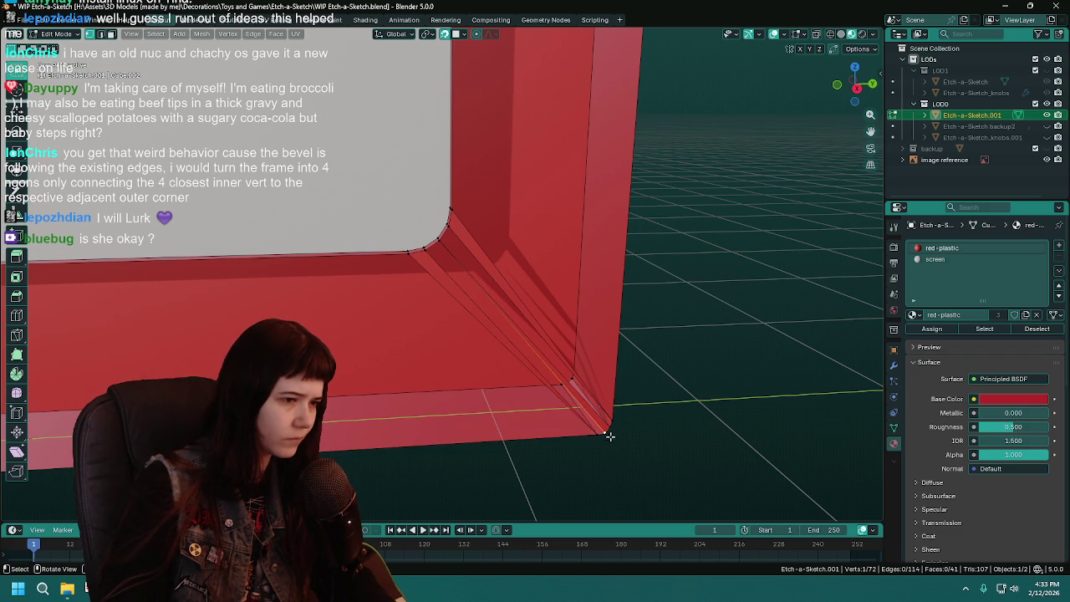
{"action": "left_click", "coordinate": [600, 437], "text": "shift"}
{"action": "key", "text": "ctrl+s"}
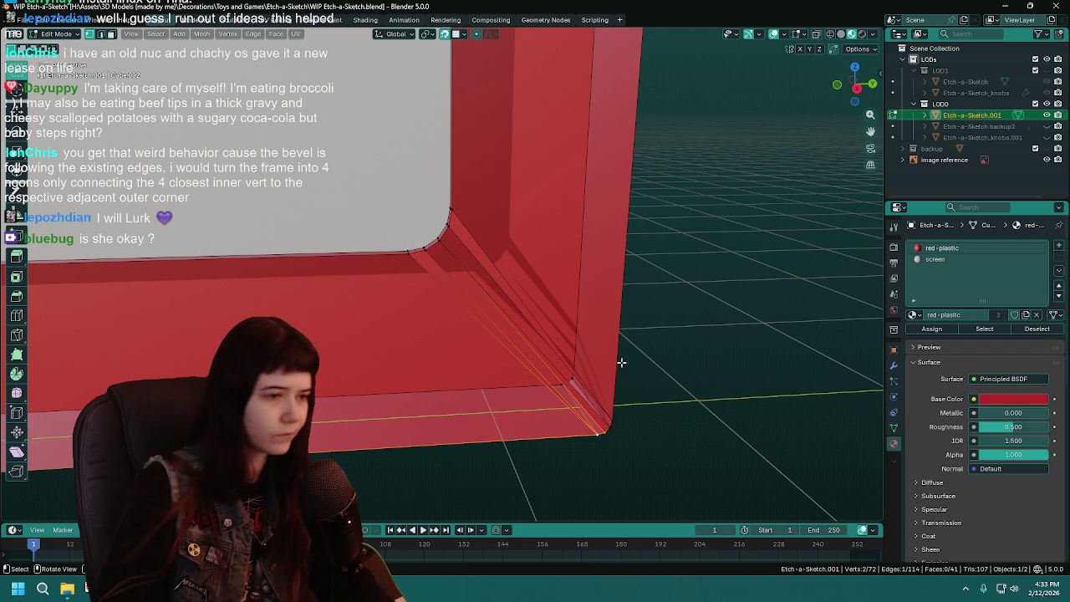
Fill the remaining corner face, save, and zoom out to view the whole frame
{"action": "left_click", "coordinate": [424, 249], "text": "shift"}
{"action": "key", "text": "f"}
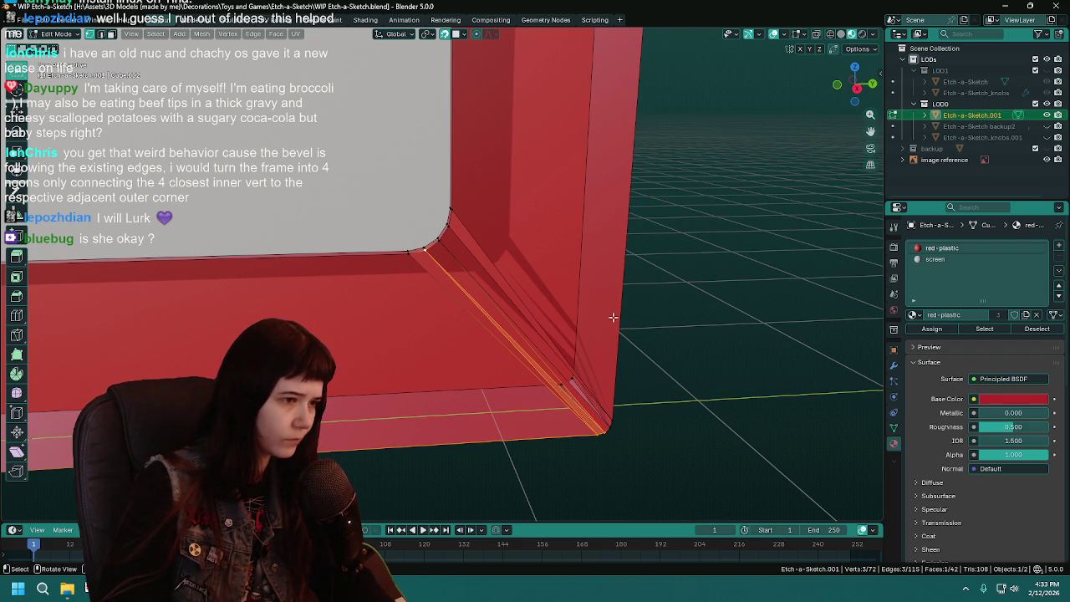
{"action": "left_click", "coordinate": [704, 436]}
{"action": "middle_click_drag", "start_coordinate": [704, 435], "coordinate": [565, 409]}
{"action": "key", "text": "ctrl+s"}
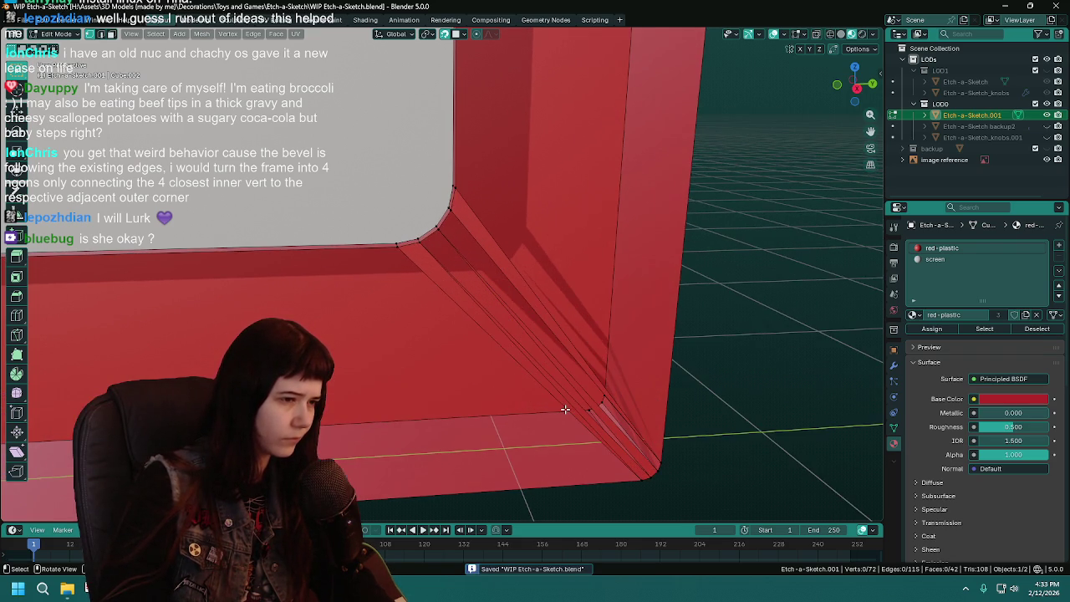
{"action": "scroll", "coordinate": [565, 409], "scroll_direction": "down", "scroll_amount": 2}
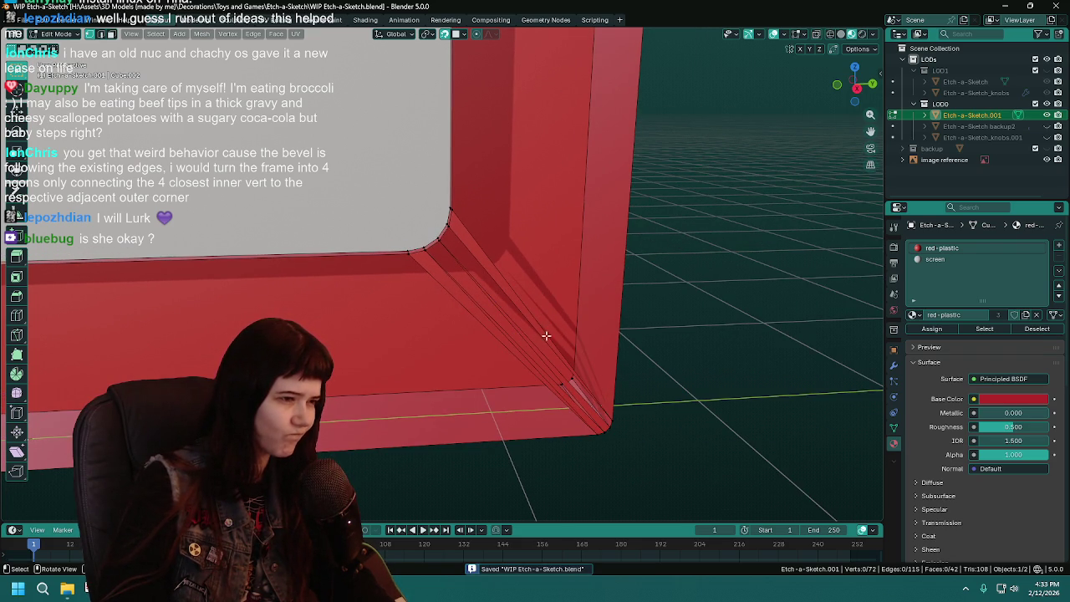
{"action": "mouse_move", "coordinate": [540, 357]}
{"action": "middle_mouse_down"}
{"action": "mouse_move", "coordinate": [432, 296]}
{"action": "mouse_move", "coordinate": [554, 342]}
{"action": "mouse_move", "coordinate": [486, 287]}
{"action": "mouse_move", "coordinate": [500, 305]}
{"action": "middle_mouse_up"}
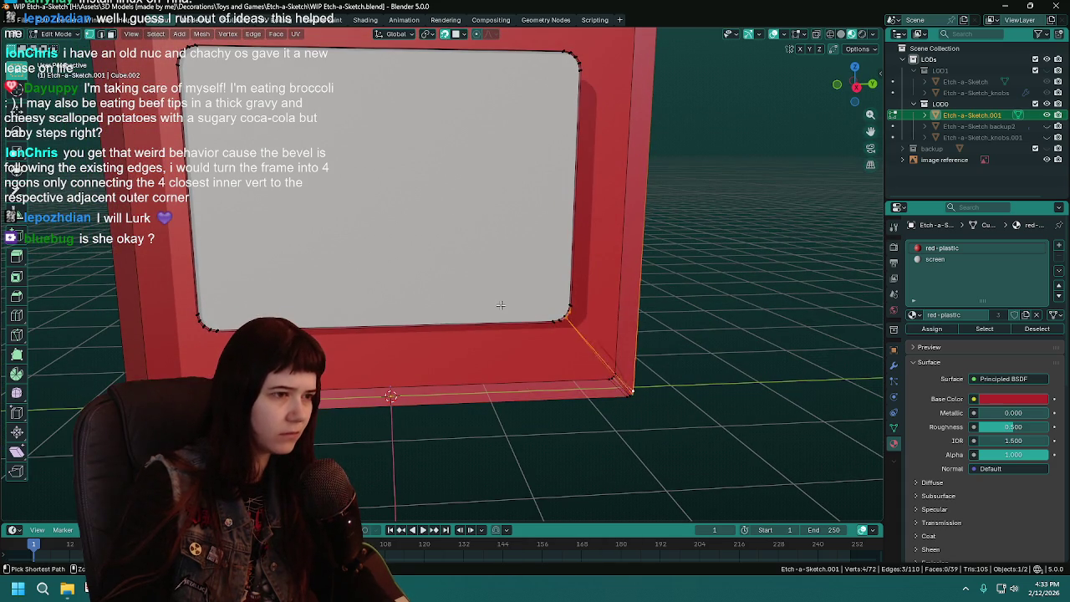
Undo the last three corner edits and orbit to a frontal view
{"action": "key", "text": "ctrl+z"}
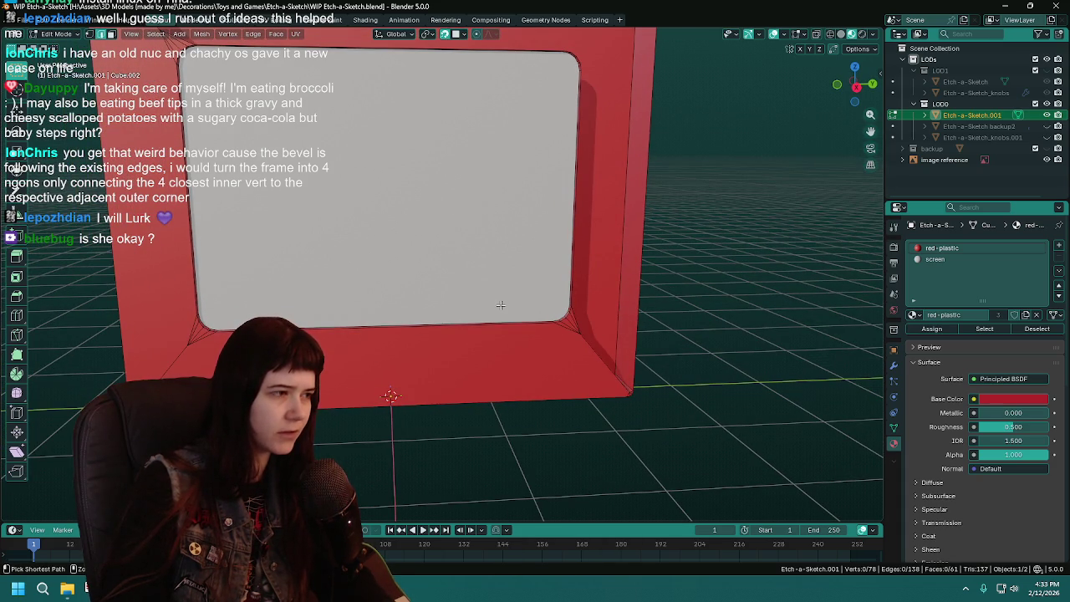
{"action": "key", "text": "ctrl+z"}
{"action": "middle_click_drag", "start_coordinate": [500, 305], "coordinate": [541, 314]}
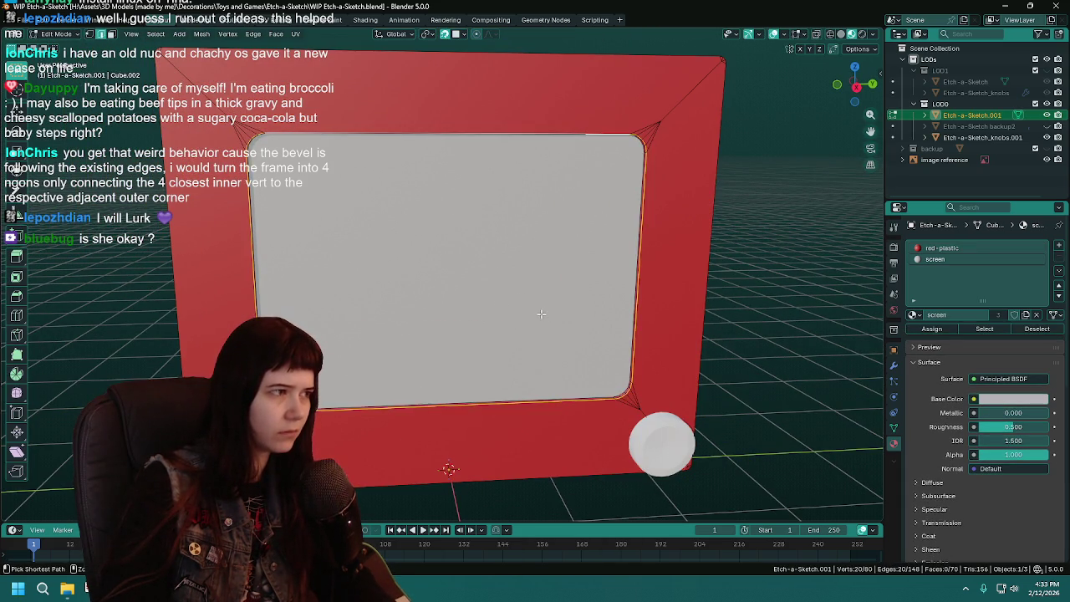
{"action": "key", "text": "ctrl+z"}
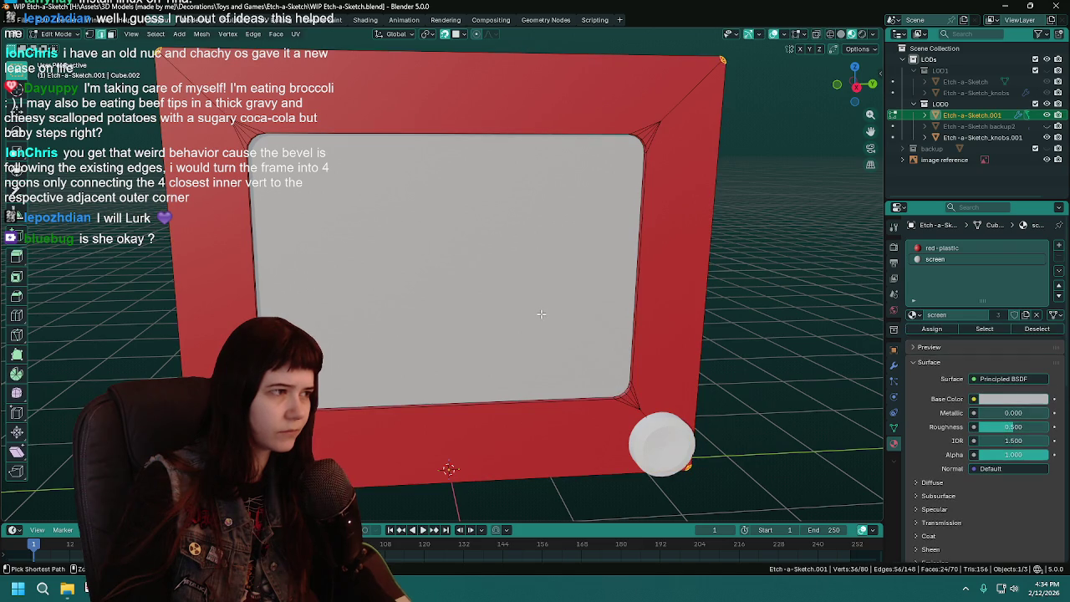
Discard an accidental duplicate and re-enter Edit Mode on Etch-a-Sketch.001
{"action": "key", "text": "Tab"}
{"action": "key", "text": "Tab"}
{"action": "key", "text": "Tab"}
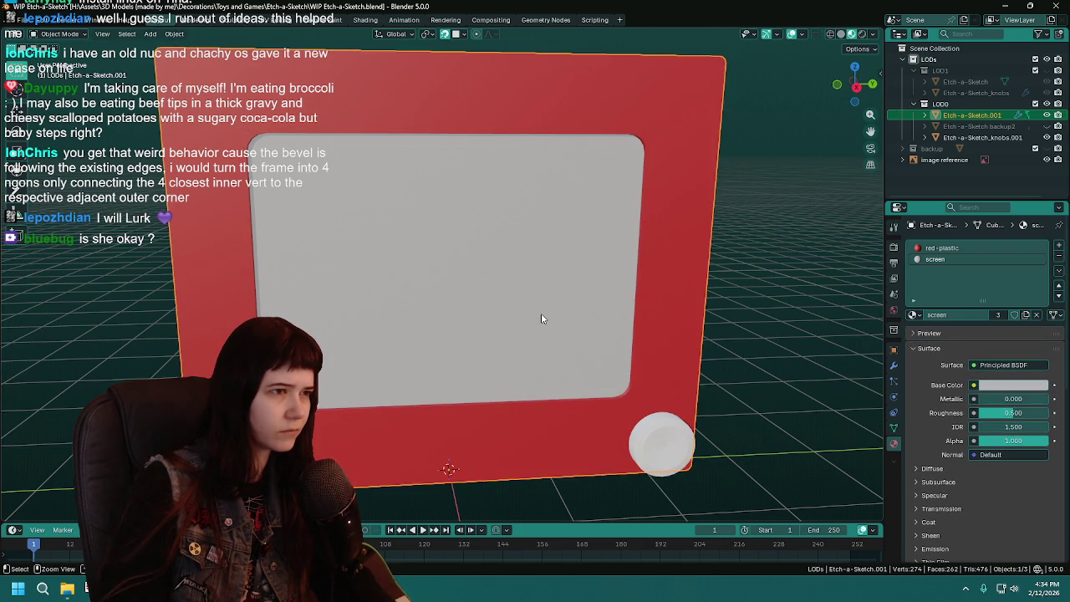
{"action": "key", "text": "shift+d"}
{"action": "key", "text": "Escape"}
{"action": "key", "text": "Delete"}
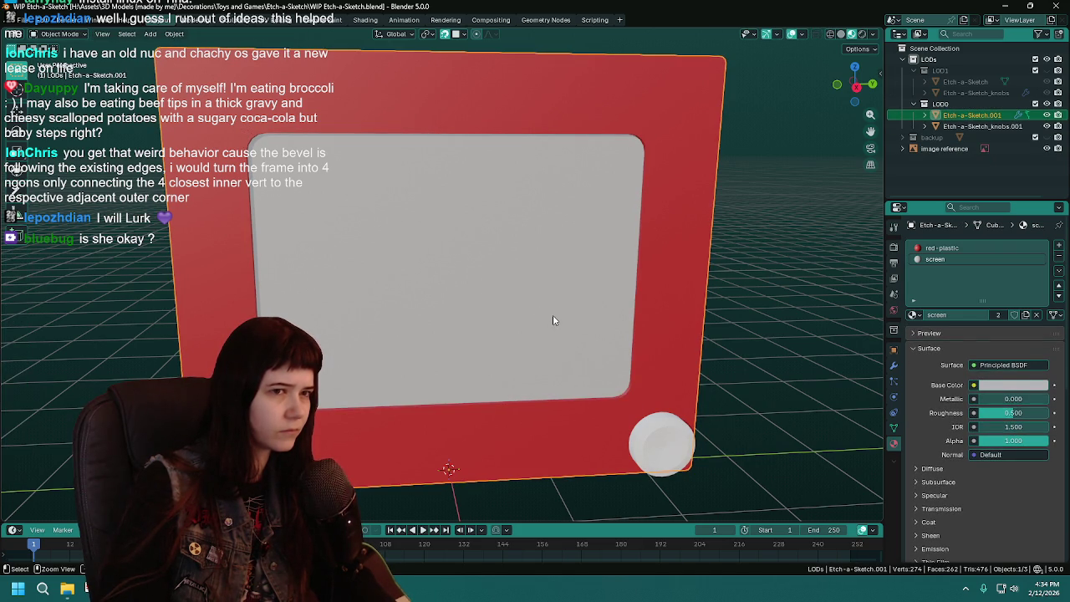
{"action": "left_click", "coordinate": [552, 321]}
{"action": "key", "text": "Tab"}
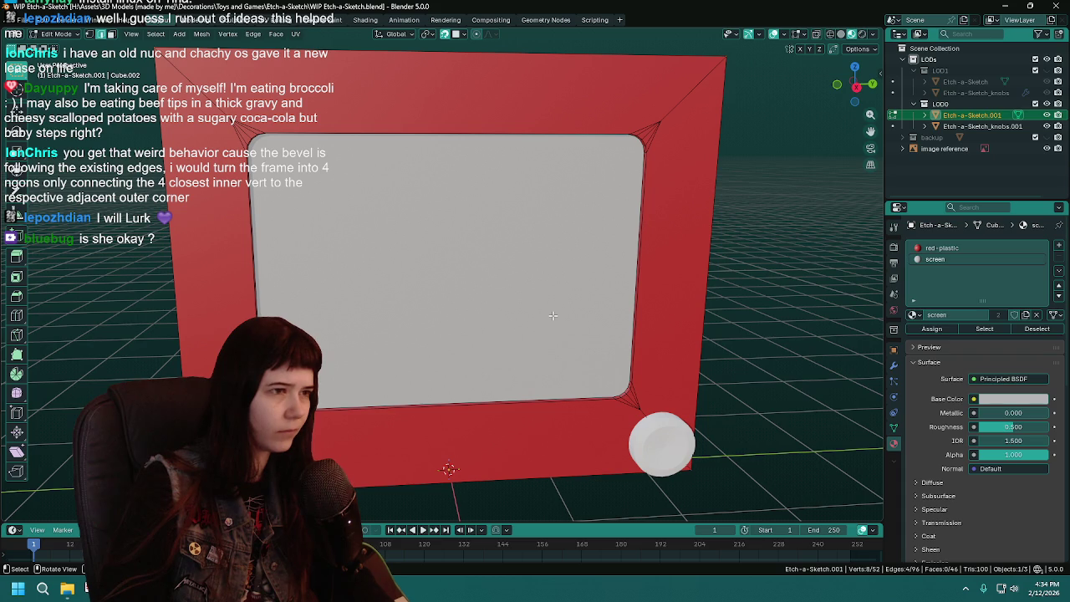
Switch to front view with material preview shading and save progress
{"action": "middle_click_drag", "start_coordinate": [483, 310], "coordinate": [431, 314]}
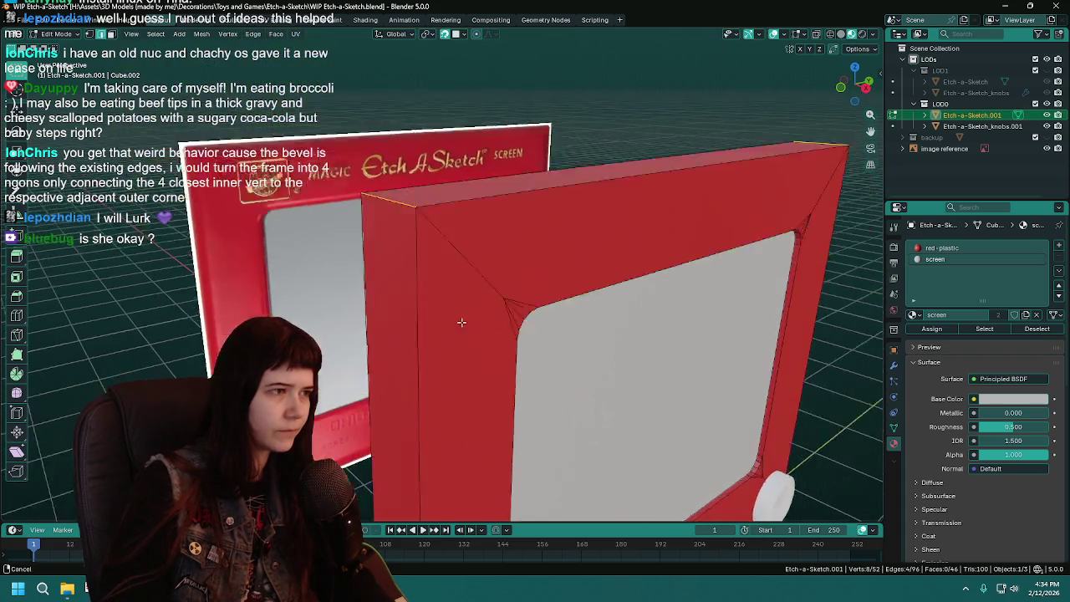
{"action": "scroll", "coordinate": [183, 224], "scroll_direction": "up", "scroll_amount": 4}
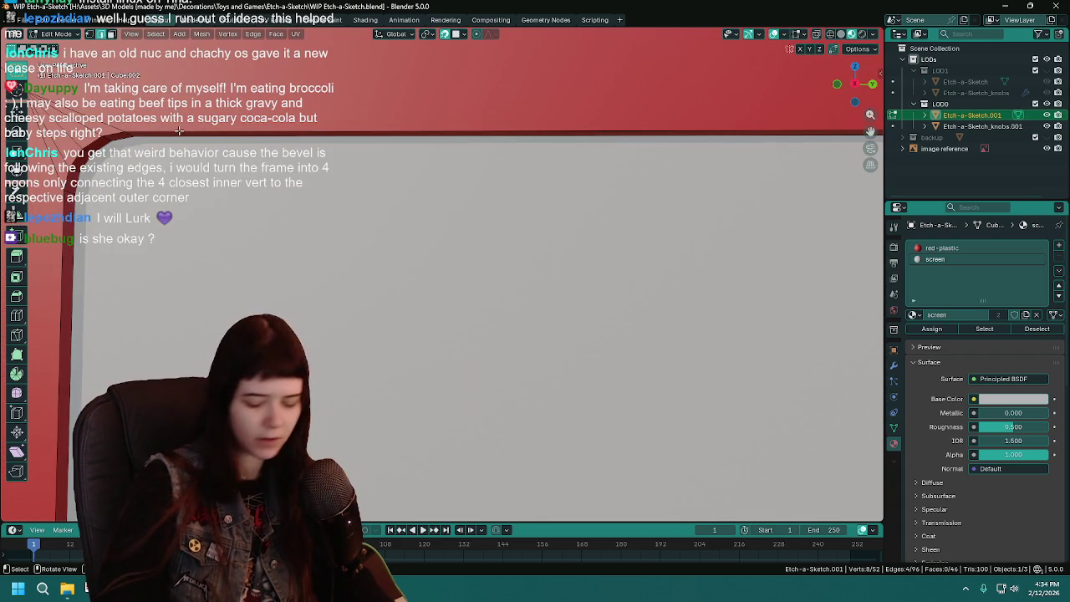
{"action": "key", "text": "KP_1"}
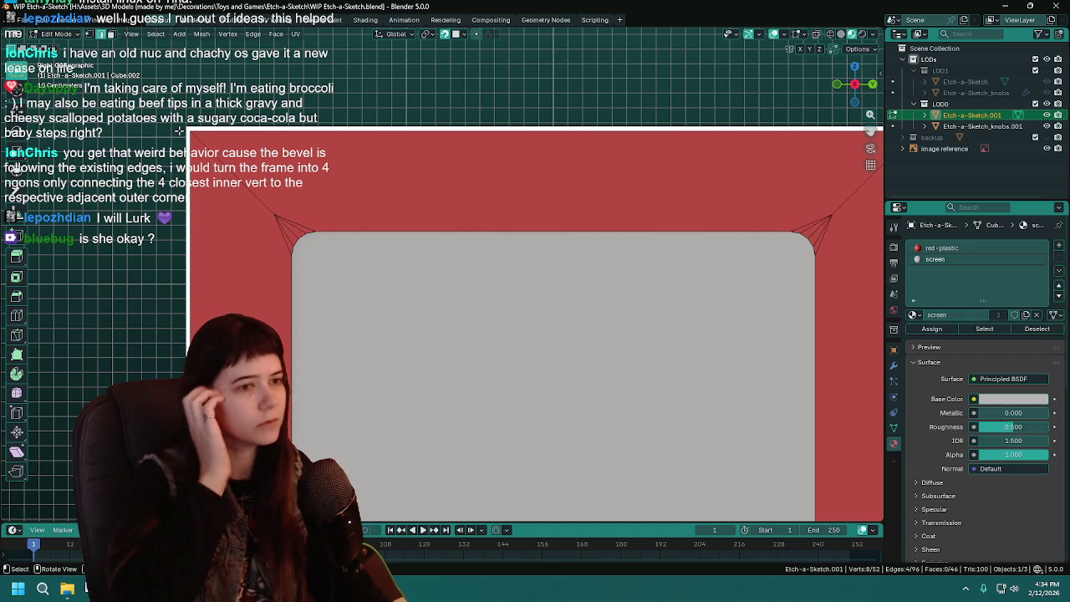
{"action": "key", "text": "z"}
{"action": "left_click", "coordinate": [277, 201]}
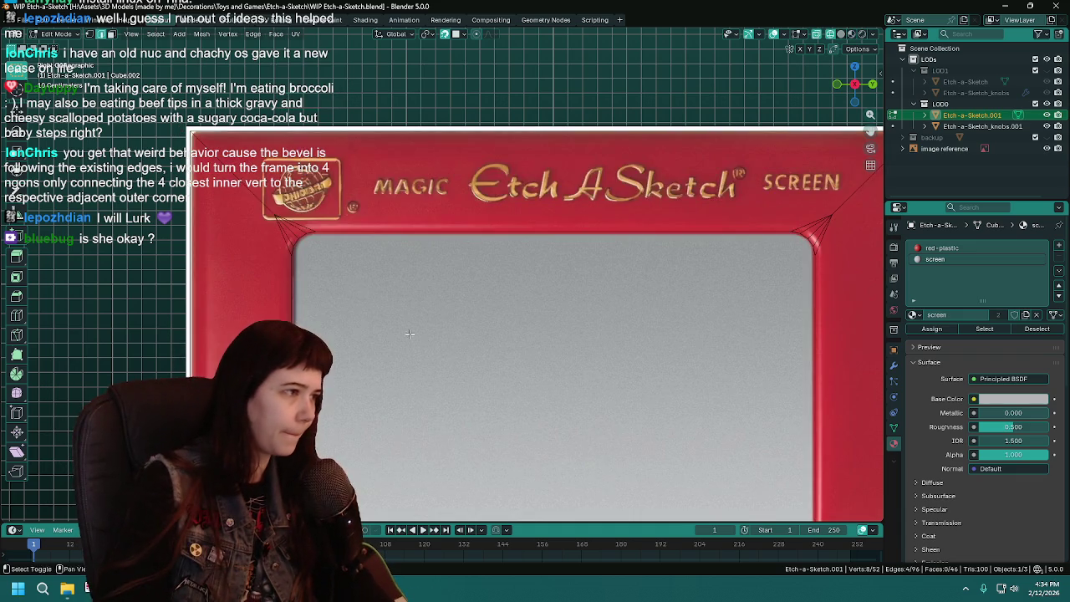
{"action": "scroll", "coordinate": [454, 256], "scroll_direction": "down", "scroll_amount": 1}
{"action": "key", "text": "ctrl+s"}
Bevel the selected frame edges with 5 segments and check the corners
{"action": "key", "text": "ctrl+b"}
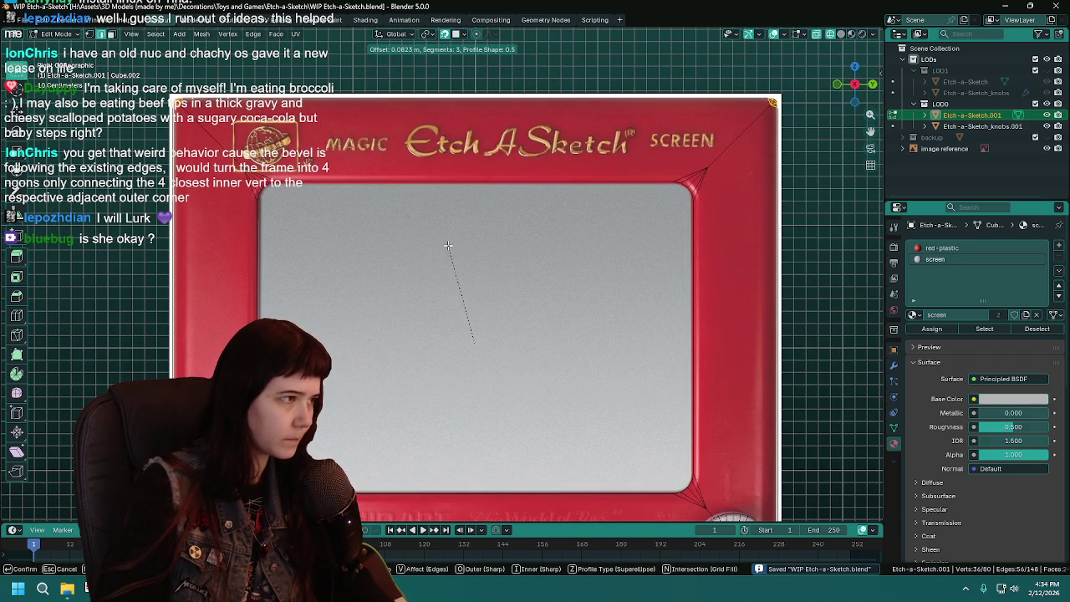
{"action": "left_click", "coordinate": [448, 245]}
{"action": "left_click", "coordinate": [184, 356]}
{"action": "left_click", "coordinate": [184, 356]}
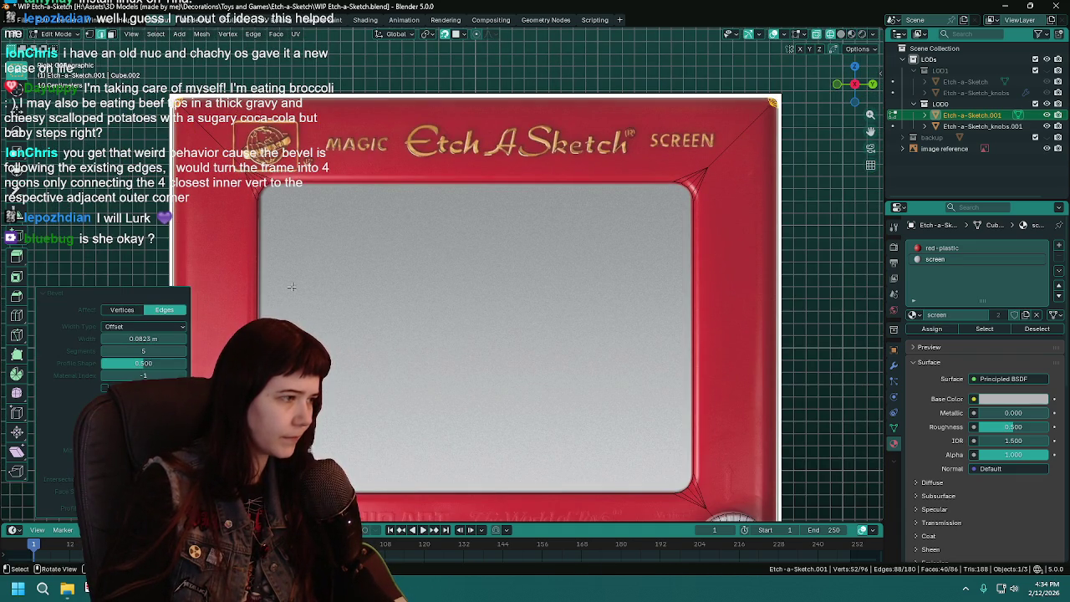
{"action": "scroll", "coordinate": [465, 334], "scroll_direction": "up", "scroll_amount": 1}
{"action": "scroll", "coordinate": [465, 334], "scroll_direction": "up", "scroll_amount": 3}
{"action": "scroll", "coordinate": [465, 333], "scroll_direction": "up", "scroll_amount": 2}
{"action": "scroll", "coordinate": [465, 334], "scroll_direction": "up", "scroll_amount": 2}
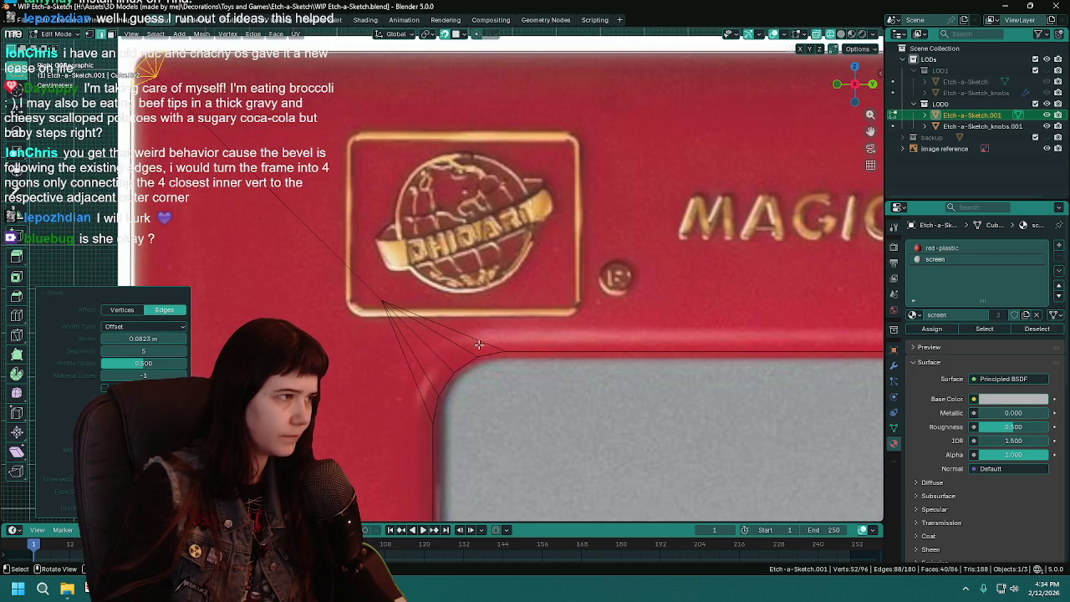
{"action": "scroll", "coordinate": [478, 344], "scroll_direction": "down", "scroll_amount": 3}
{"action": "scroll", "coordinate": [478, 345], "scroll_direction": "down", "scroll_amount": 3}
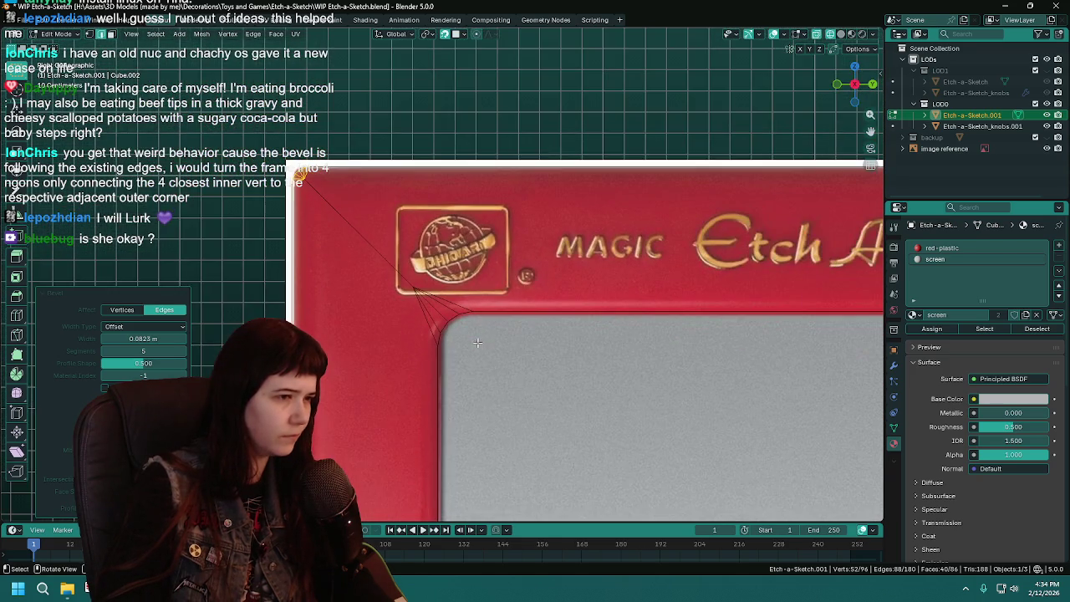
{"action": "middle_click_drag", "start_coordinate": [458, 179], "coordinate": [470, 304], "text": "shift"}
{"action": "scroll", "coordinate": [470, 304], "scroll_direction": "up", "scroll_amount": 6}
{"action": "scroll", "coordinate": [540, 314], "scroll_direction": "down", "scroll_amount": 3}
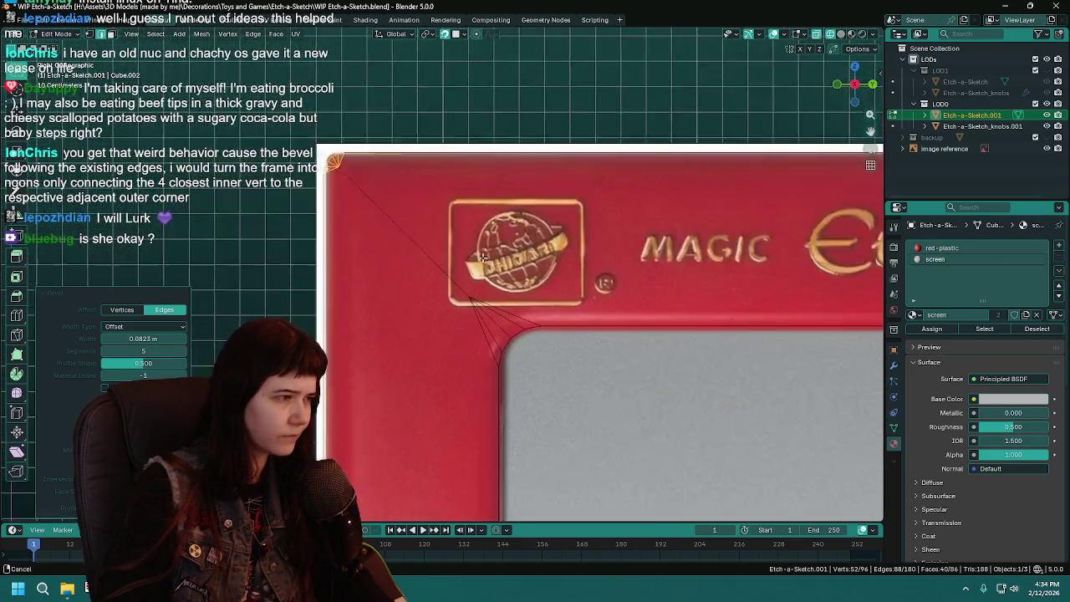
{"action": "scroll", "coordinate": [540, 314], "scroll_direction": "down", "scroll_amount": 2}
{"action": "mouse_move", "coordinate": [345, 215]}
{"action": "middle_mouse_down", "text": "shift"}
{"action": "mouse_move", "coordinate": [387, 160]}
{"action": "mouse_move", "coordinate": [457, 204]}
{"action": "middle_mouse_up", "text": "shift"}
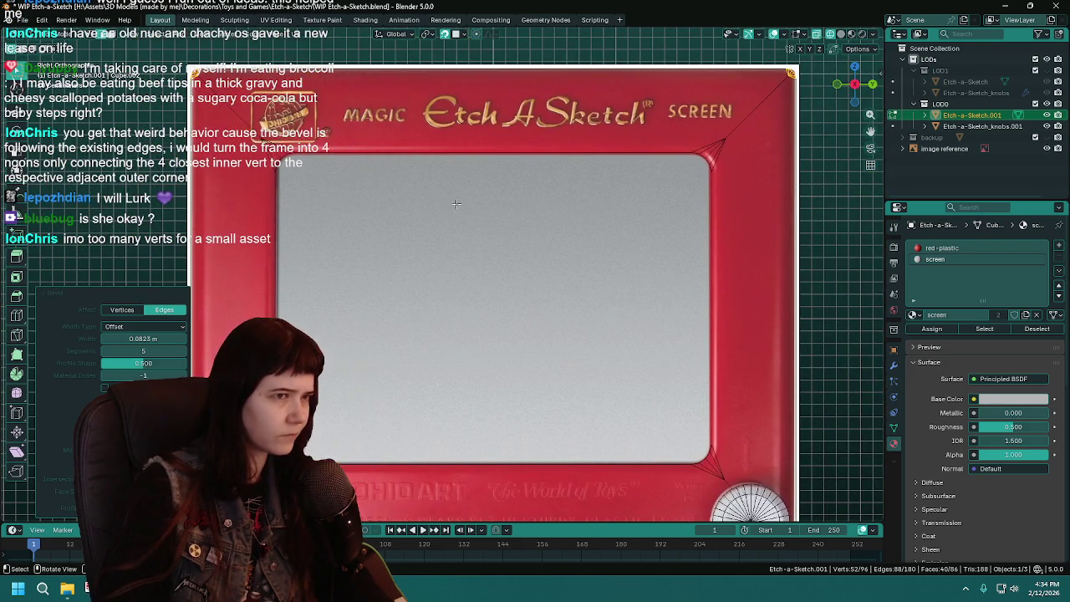
Set the bevel width to 0.08 m and inspect the result
{"action": "left_click", "coordinate": [166, 338]}
{"action": "type", "text": "0"}
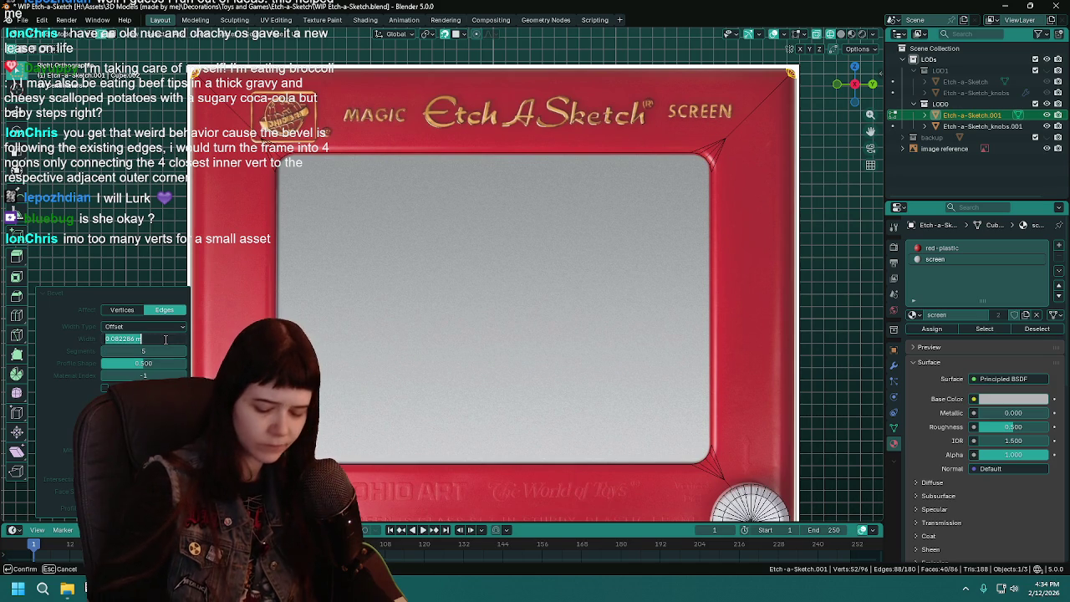
{"action": "type", "text": ".08"}
{"action": "key", "text": "Return"}
{"action": "scroll", "coordinate": [452, 207], "scroll_direction": "up", "scroll_amount": 2}
{"action": "scroll", "coordinate": [452, 207], "scroll_direction": "up", "scroll_amount": 2}
{"action": "scroll", "coordinate": [451, 206], "scroll_direction": "down", "scroll_amount": 3}
{"action": "middle_click_drag", "start_coordinate": [447, 201], "coordinate": [431, 119], "text": "shift"}
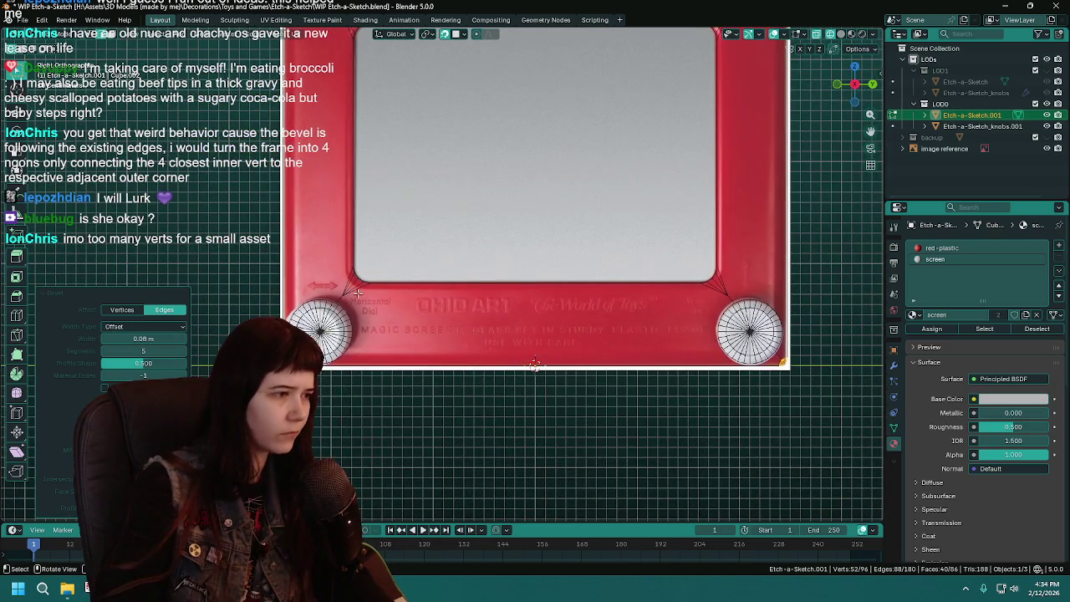
{"action": "scroll", "coordinate": [359, 294], "scroll_direction": "up", "scroll_amount": 2}
{"action": "middle_click_drag", "start_coordinate": [311, 182], "coordinate": [334, 501], "text": "shift"}
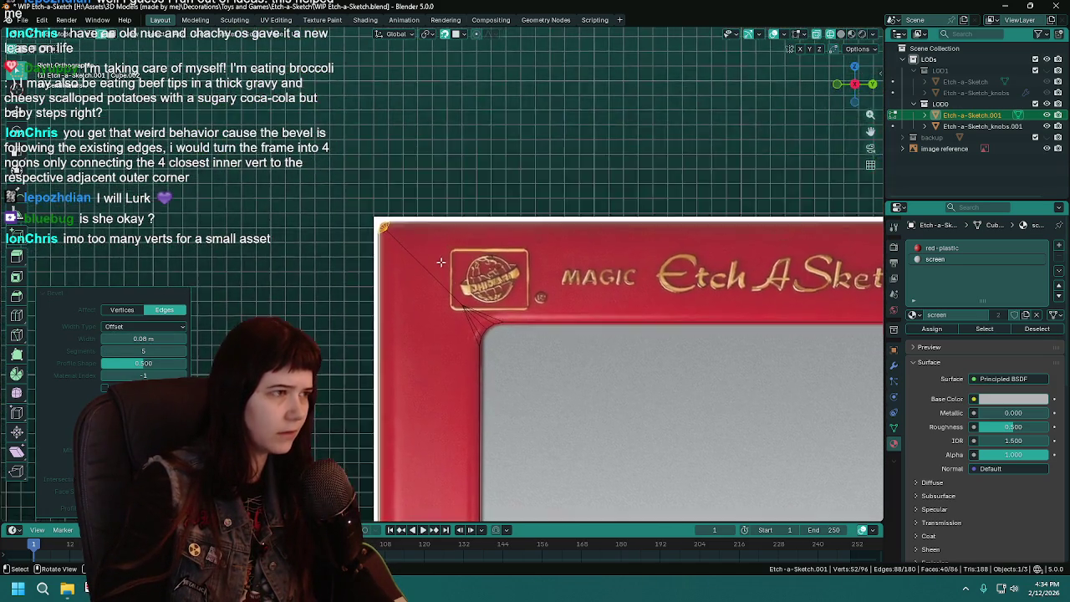
{"action": "scroll", "coordinate": [386, 260], "scroll_direction": "up", "scroll_amount": 2}
Narrow the bevel width to 0.06 m
{"action": "left_click_drag", "start_coordinate": [156, 338], "coordinate": [134, 338]}
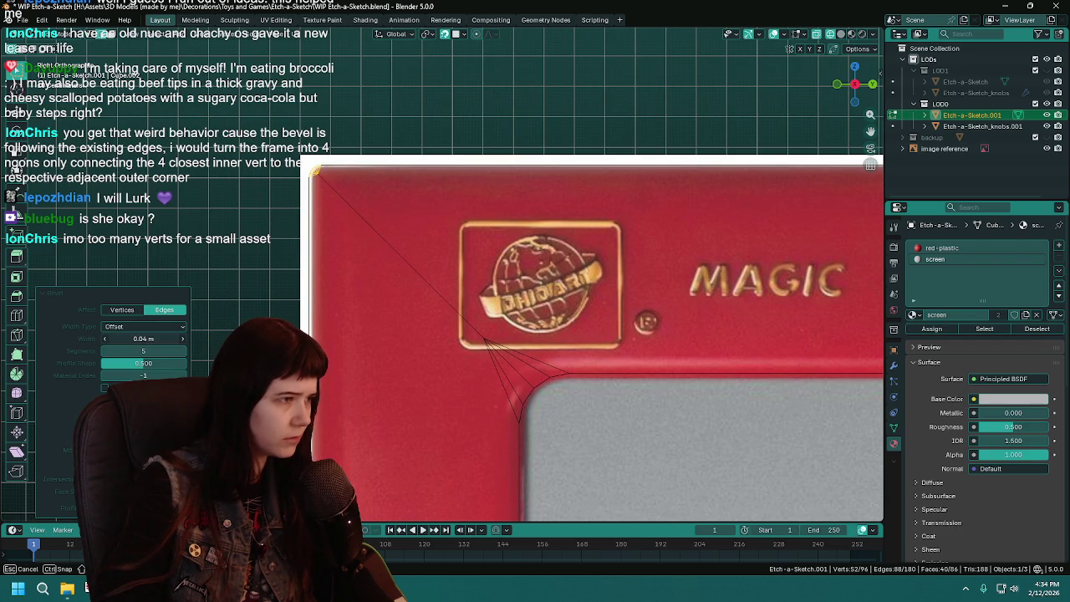
{"action": "left_click", "coordinate": [156, 337]}
{"action": "type", "text": ".06"}
{"action": "key", "text": "Return"}
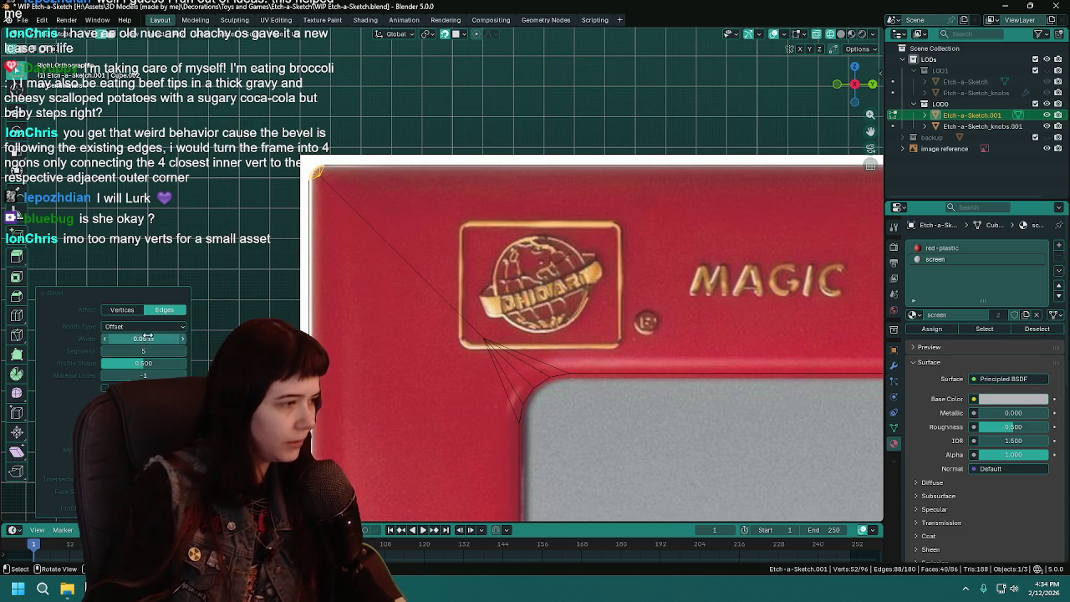
{"action": "left_click", "coordinate": [148, 336]}
{"action": "type", "text": "6"}
{"action": "key", "text": "Return"}
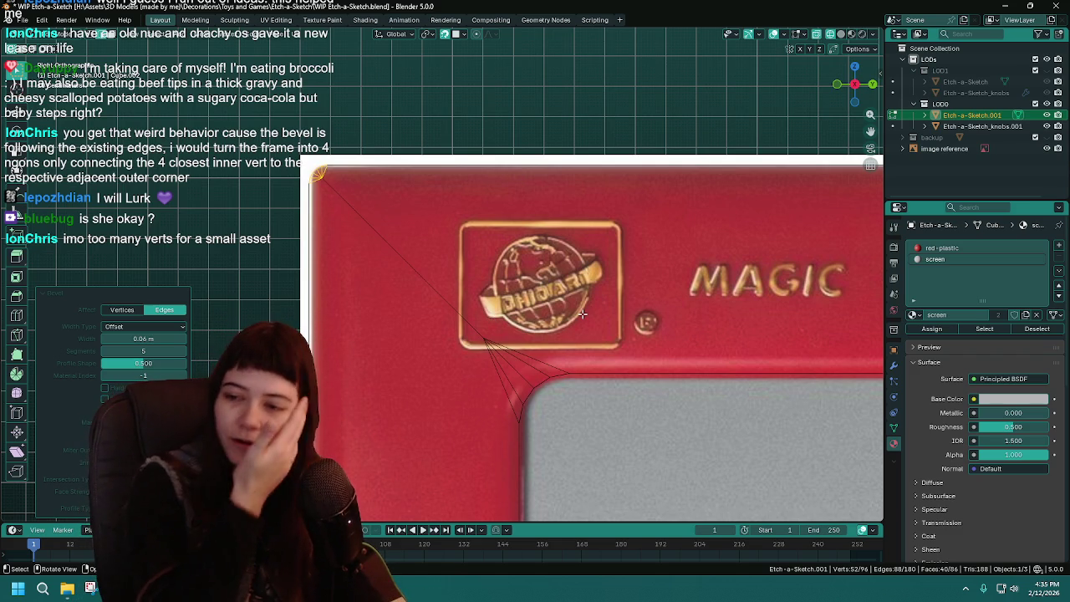
Zoom and pan around the frame's top-left corner to inspect the 0.06 m bevel
{"action": "scroll", "coordinate": [439, 275], "scroll_direction": "down", "scroll_amount": 1}
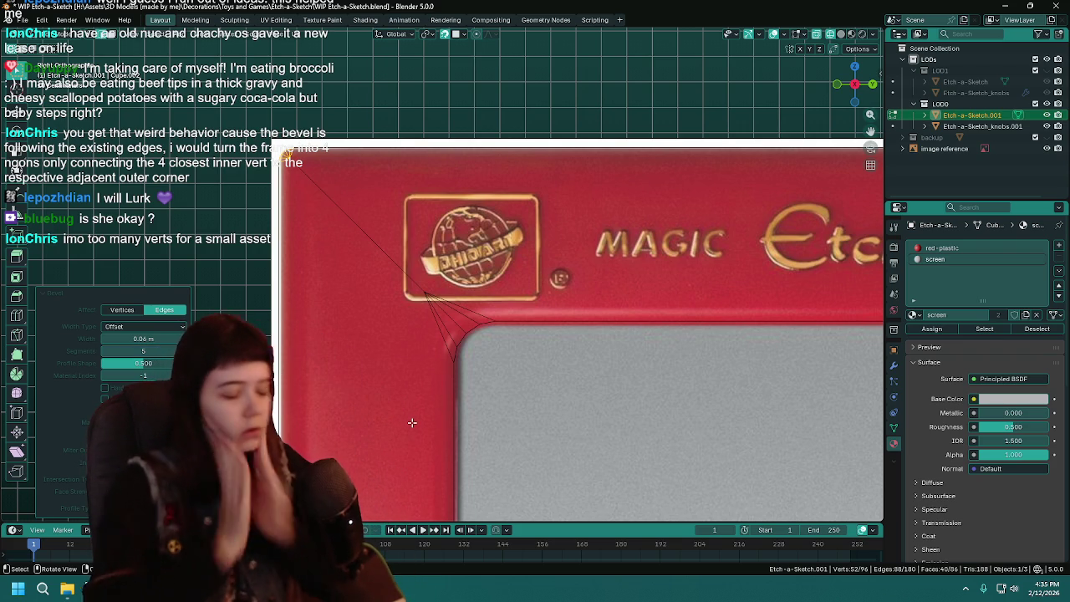
{"action": "scroll", "coordinate": [435, 350], "scroll_direction": "down", "scroll_amount": 2}
{"action": "middle_click_drag", "start_coordinate": [434, 350], "coordinate": [379, 322], "text": "shift"}
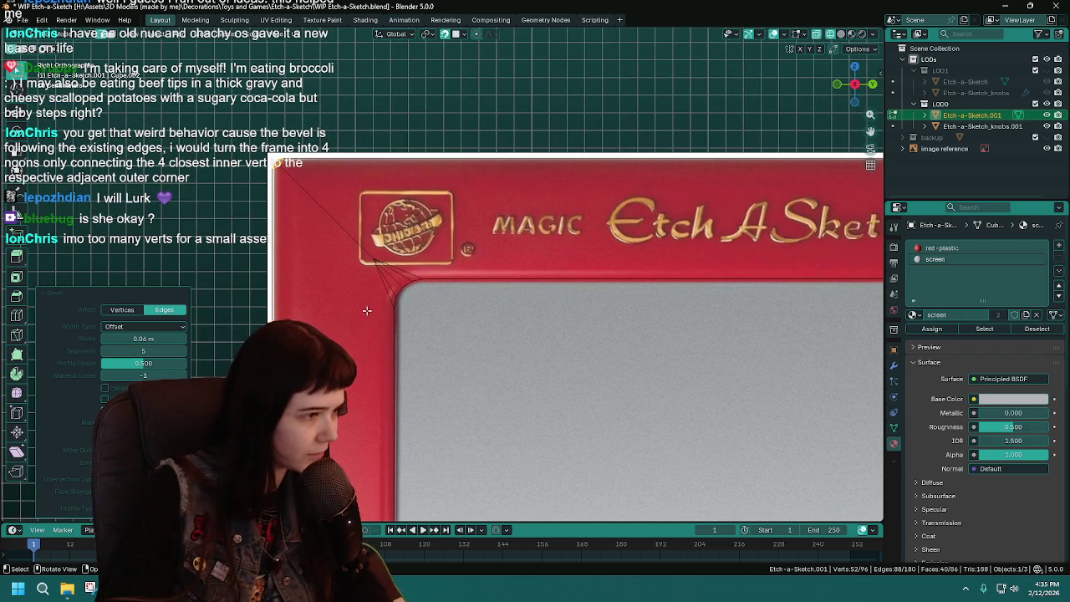
{"action": "scroll", "coordinate": [367, 310], "scroll_direction": "up", "scroll_amount": 1}
{"action": "scroll", "coordinate": [392, 308], "scroll_direction": "up", "scroll_amount": 2}
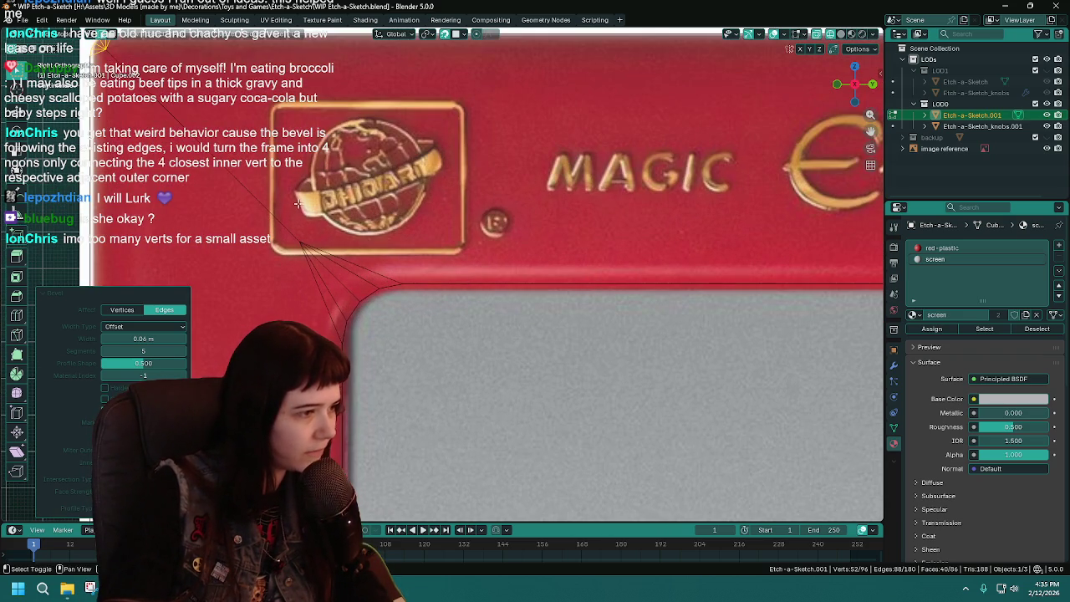
{"action": "middle_click_drag", "start_coordinate": [297, 204], "coordinate": [505, 313], "text": "shift"}
{"action": "scroll", "coordinate": [341, 177], "scroll_direction": "up", "scroll_amount": 1}
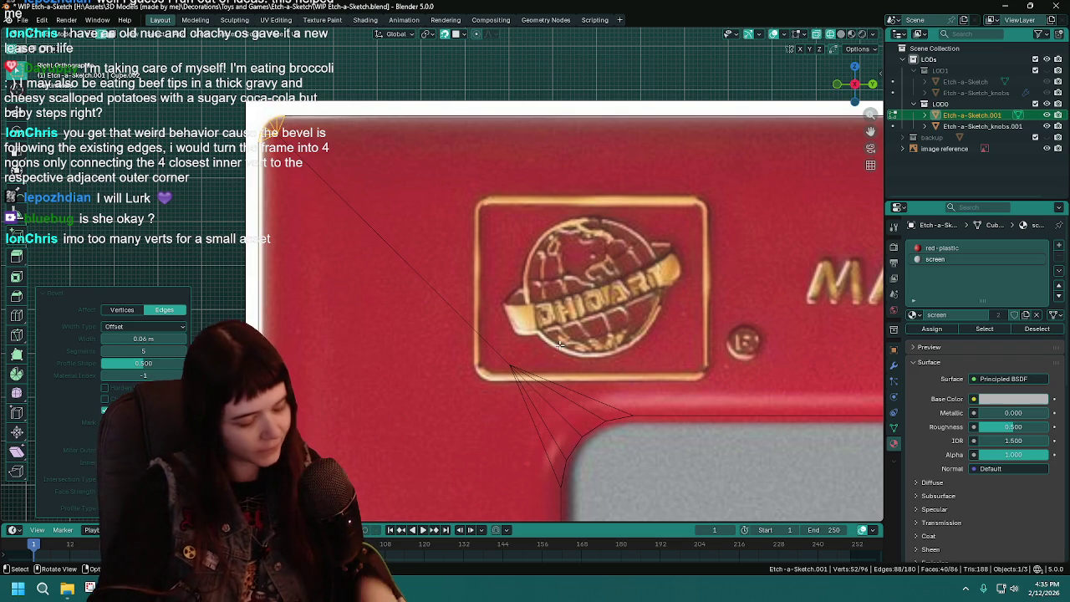
{"action": "scroll", "coordinate": [560, 427], "scroll_direction": "down", "scroll_amount": 2}
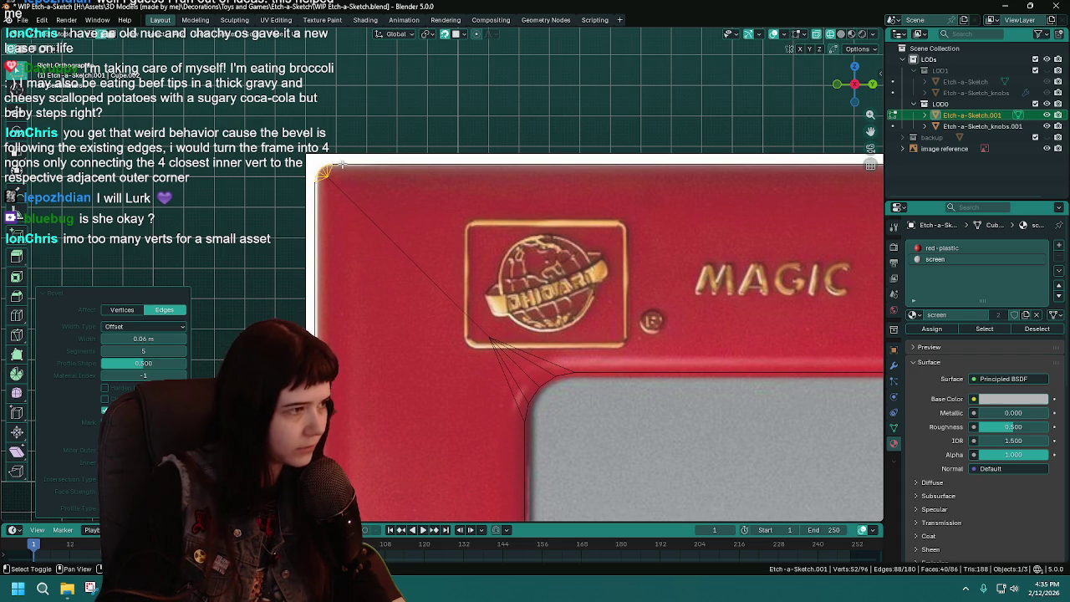
{"action": "scroll", "coordinate": [434, 237], "scroll_direction": "up", "scroll_amount": 2}
{"action": "scroll", "coordinate": [144, 350], "scroll_direction": "down", "scroll_amount": 2, "text": "ctrl"}
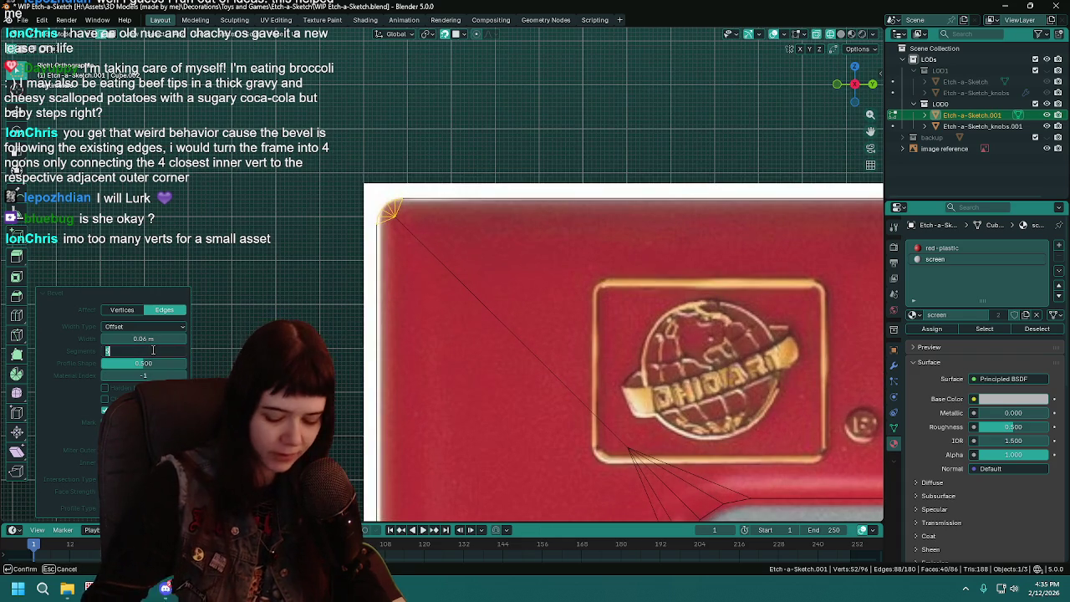
{"action": "scroll", "coordinate": [529, 317], "scroll_direction": "down", "scroll_amount": 1}
{"action": "middle_click_drag", "start_coordinate": [530, 318], "coordinate": [401, 201], "text": "shift"}
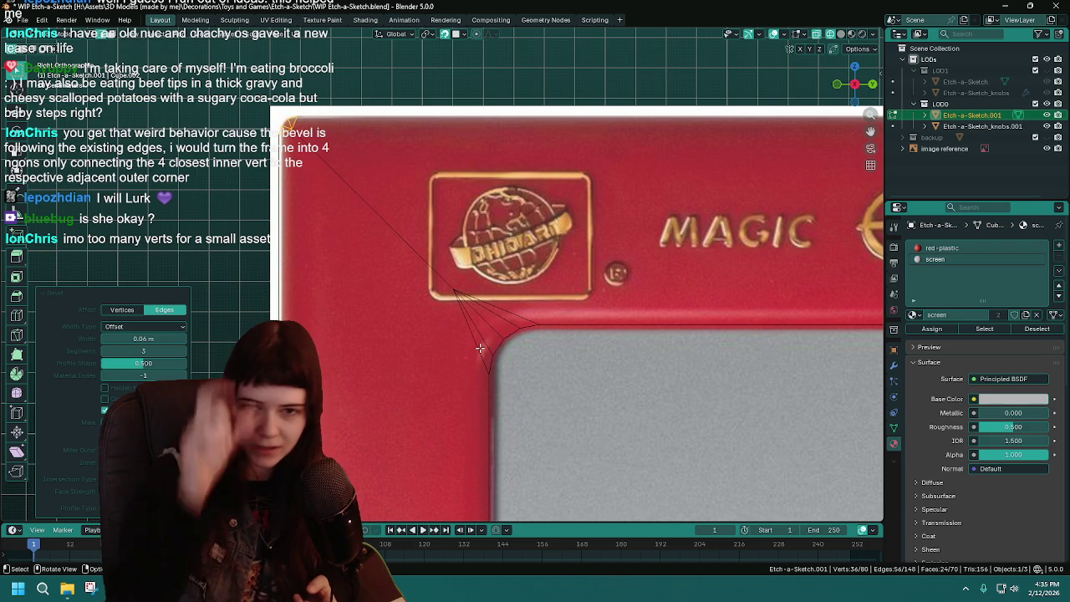
{"action": "middle_click_drag", "start_coordinate": [480, 348], "coordinate": [432, 292]}
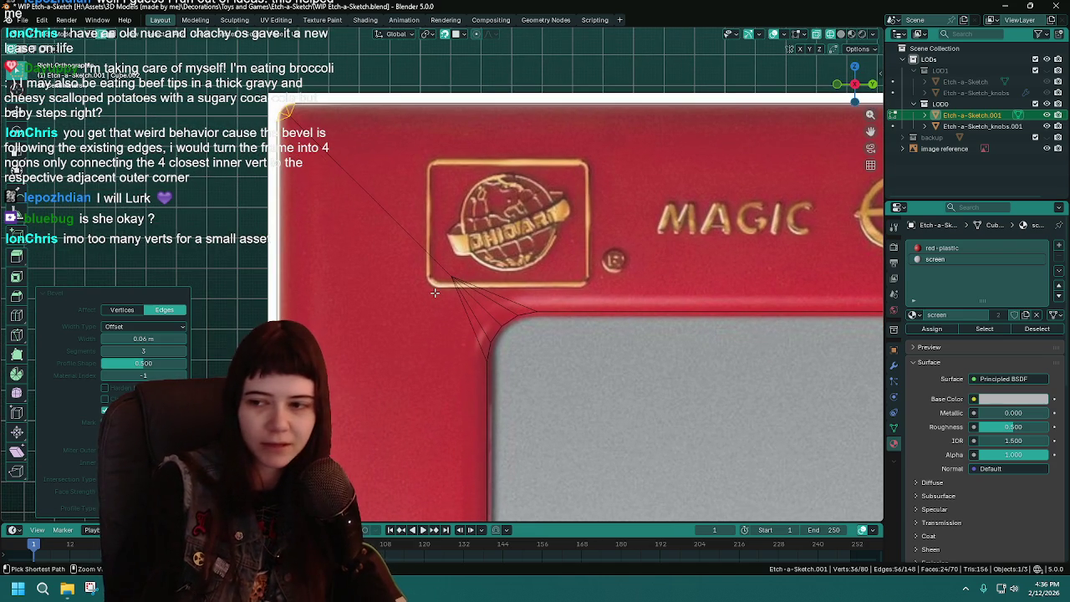
Raise the frame's corner bevel from 3 to 5 segments and save the file
{"action": "key", "text": "ctrl+s"}
{"action": "scroll", "coordinate": [433, 292], "scroll_direction": "up", "scroll_amount": 1}
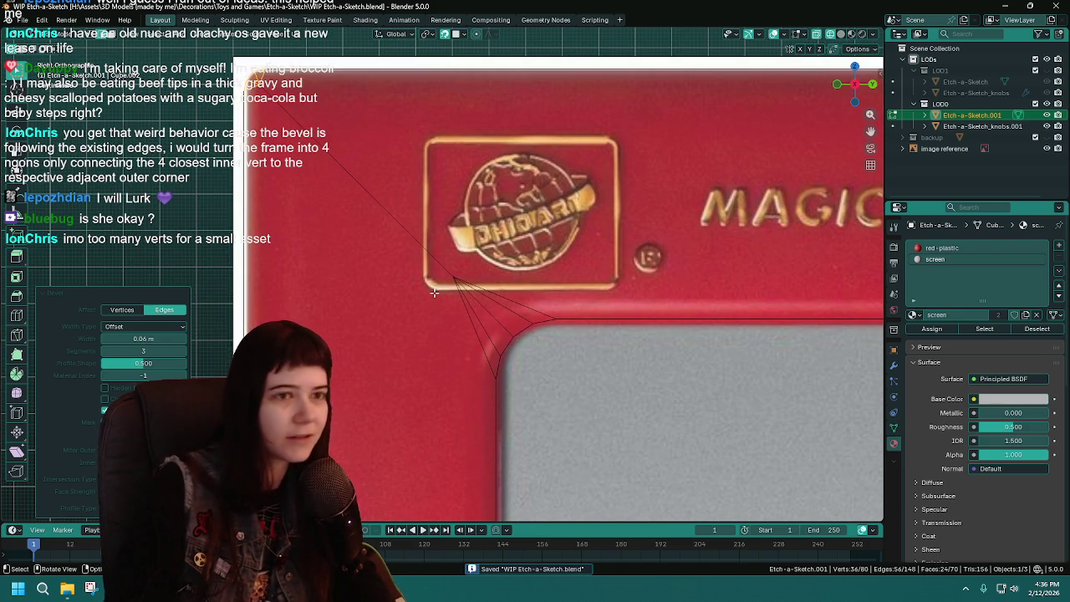
{"action": "mouse_move", "coordinate": [434, 292]}
{"action": "middle_mouse_down", "text": "ctrl"}
{"action": "mouse_move", "coordinate": [529, 340]}
{"action": "mouse_move", "coordinate": [521, 434]}
{"action": "middle_mouse_up", "text": "ctrl"}
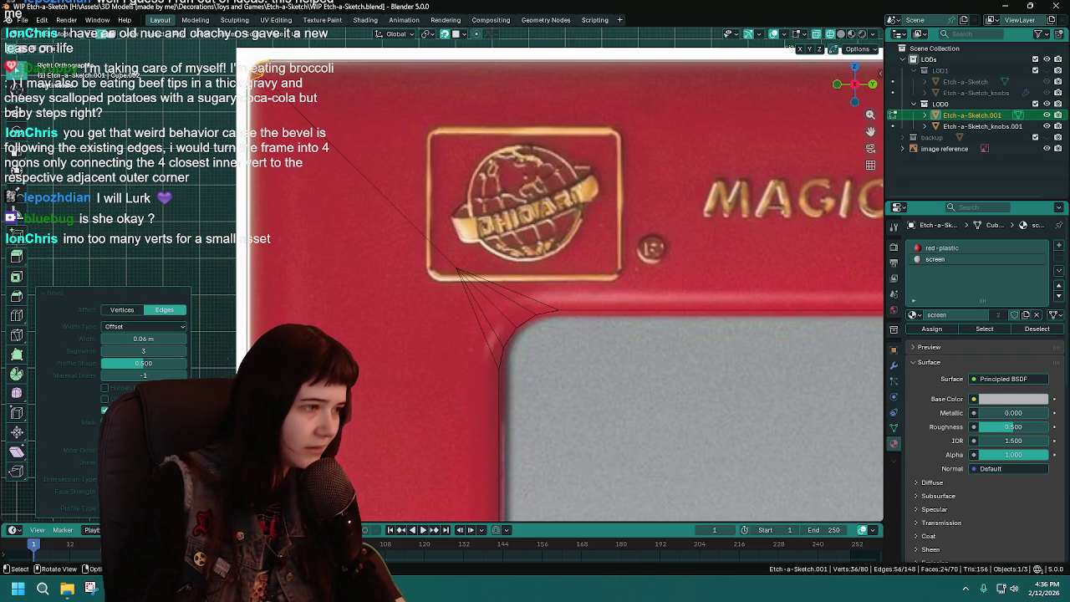
{"action": "left_click_drag", "start_coordinate": [143, 351], "coordinate": [156, 352]}
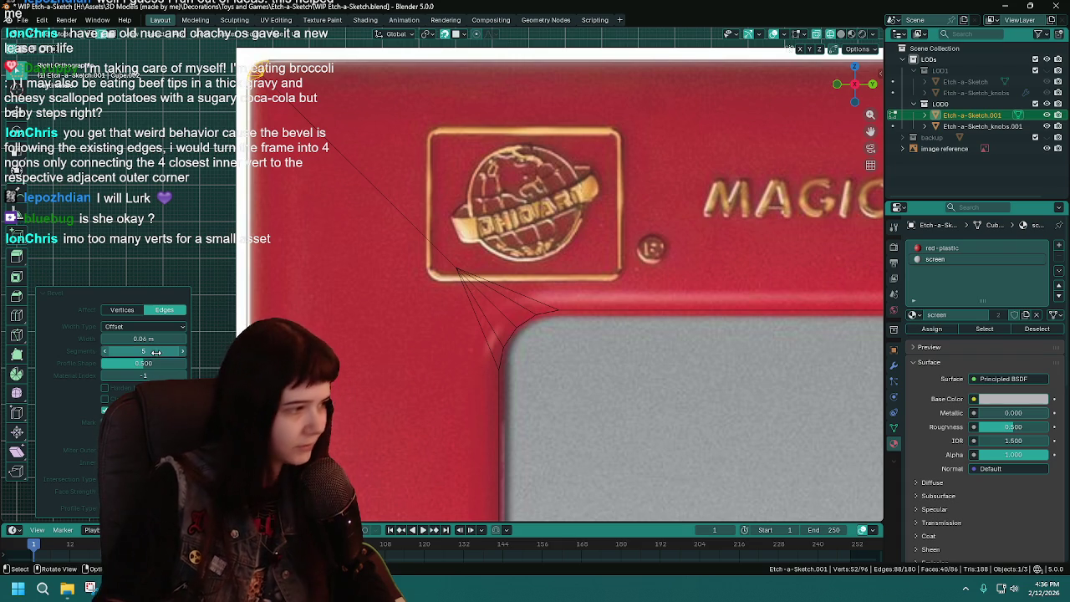
{"action": "key", "text": "ctrl+s"}
Select a corner edge of the frame, hide the knobs object, and save
{"action": "scroll", "coordinate": [383, 185], "scroll_direction": "down", "scroll_amount": 4}
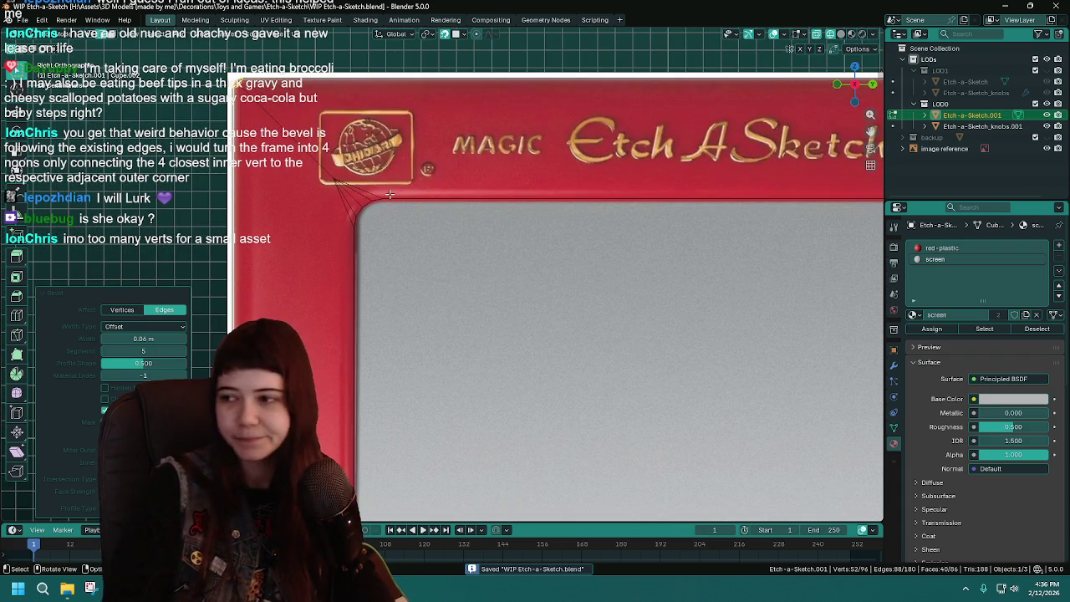
{"action": "scroll", "coordinate": [389, 194], "scroll_direction": "down", "scroll_amount": 2}
{"action": "scroll", "coordinate": [390, 194], "scroll_direction": "down", "scroll_amount": 1}
{"action": "left_click", "coordinate": [313, 154]}
{"action": "scroll", "coordinate": [500, 249], "scroll_direction": "up", "scroll_amount": 1}
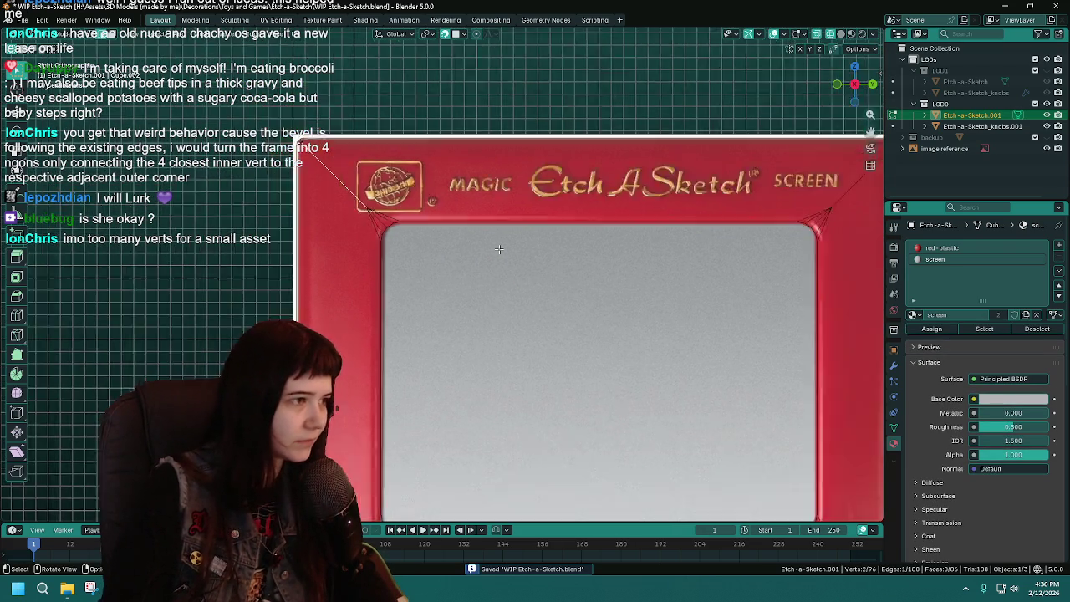
{"action": "scroll", "coordinate": [499, 250], "scroll_direction": "down", "scroll_amount": 2}
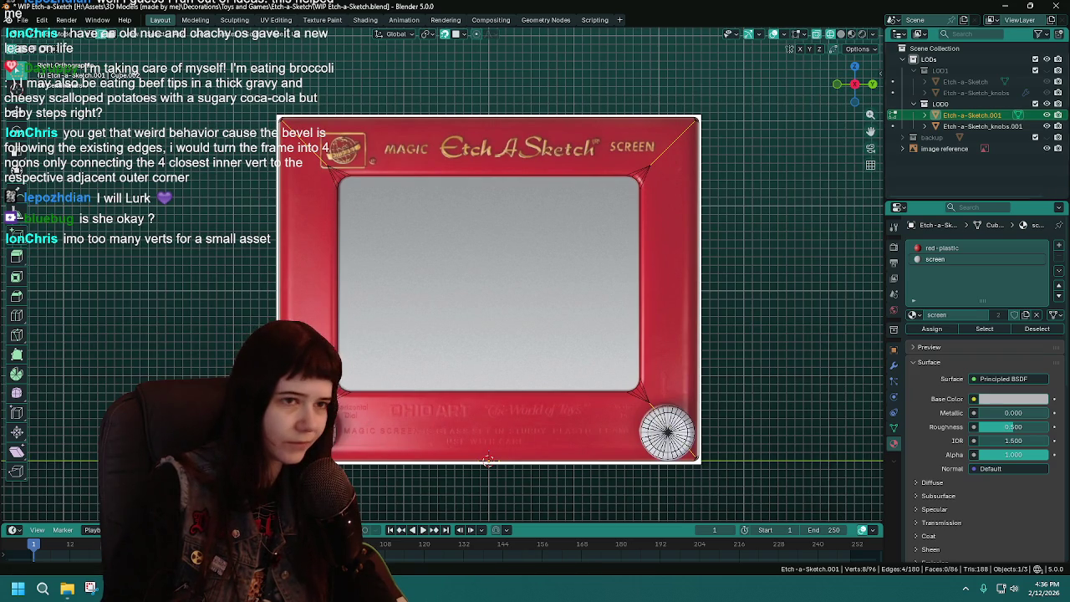
{"action": "left_click", "coordinate": [1046, 125]}
{"action": "key", "text": "ctrl+s"}
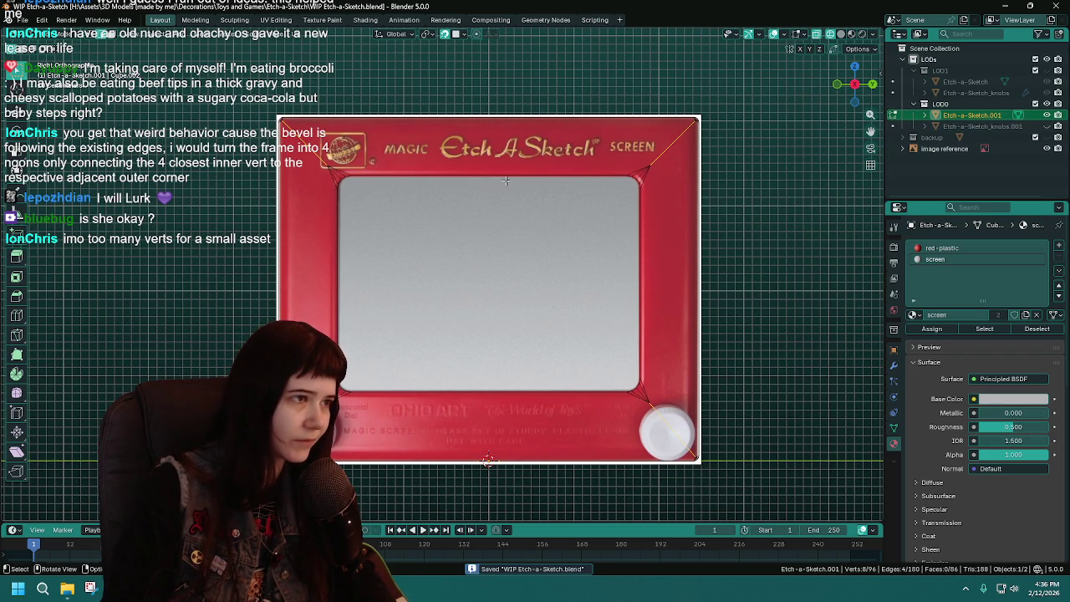
Delete the selected beveled corner vertices
{"action": "key", "text": "x"}
{"action": "left_click", "coordinate": [491, 169]}
{"action": "scroll", "coordinate": [482, 273], "scroll_direction": "up", "scroll_amount": 4}
{"action": "scroll", "coordinate": [482, 273], "scroll_direction": "up", "scroll_amount": 2}
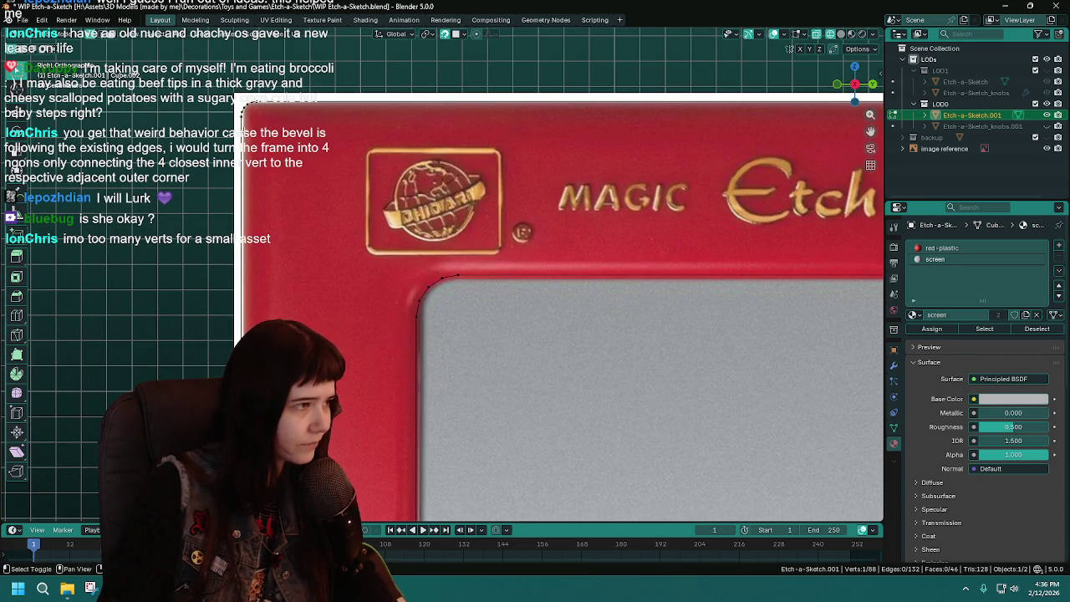
Recentre on the screen corner, enter Edit Mode, and restore the original corner edges
{"action": "scroll", "coordinate": [293, 199], "scroll_direction": "up", "scroll_amount": 2}
{"action": "scroll", "coordinate": [293, 199], "scroll_direction": "up", "scroll_amount": 4}
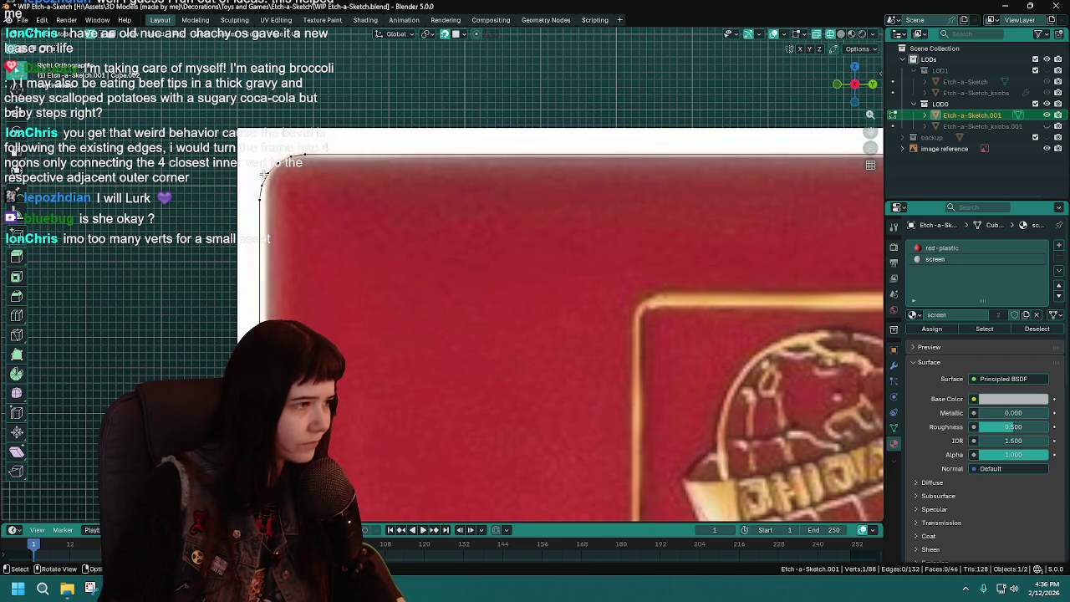
{"action": "key", "text": "KP_Decimal"}
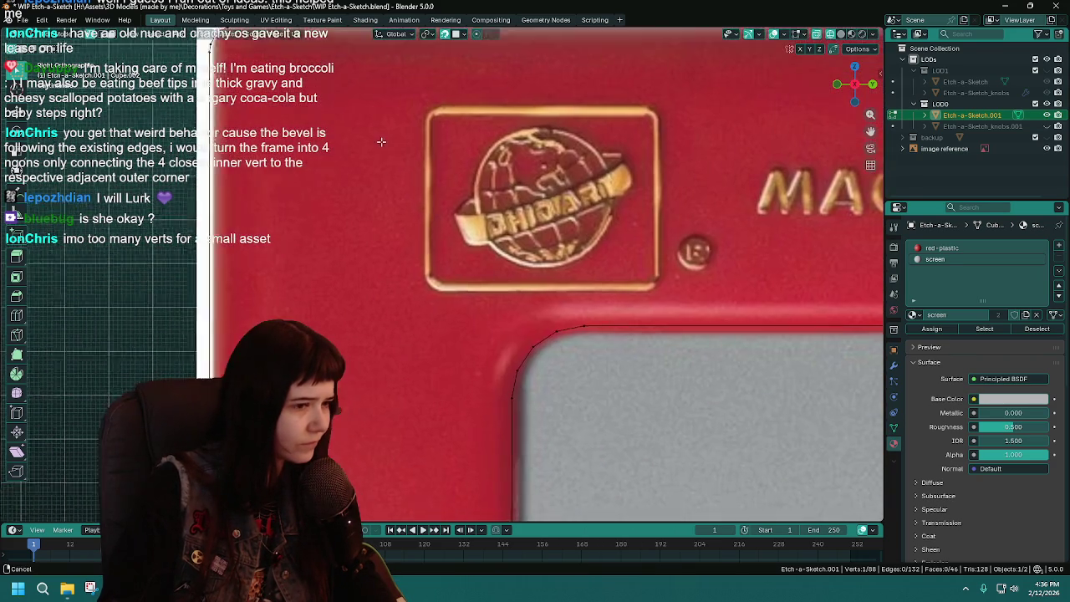
{"action": "scroll", "coordinate": [512, 346], "scroll_direction": "down", "scroll_amount": 1}
{"action": "scroll", "coordinate": [468, 301], "scroll_direction": "down", "scroll_amount": 2}
{"action": "scroll", "coordinate": [418, 251], "scroll_direction": "down", "scroll_amount": 1}
{"action": "key", "text": "Tab"}
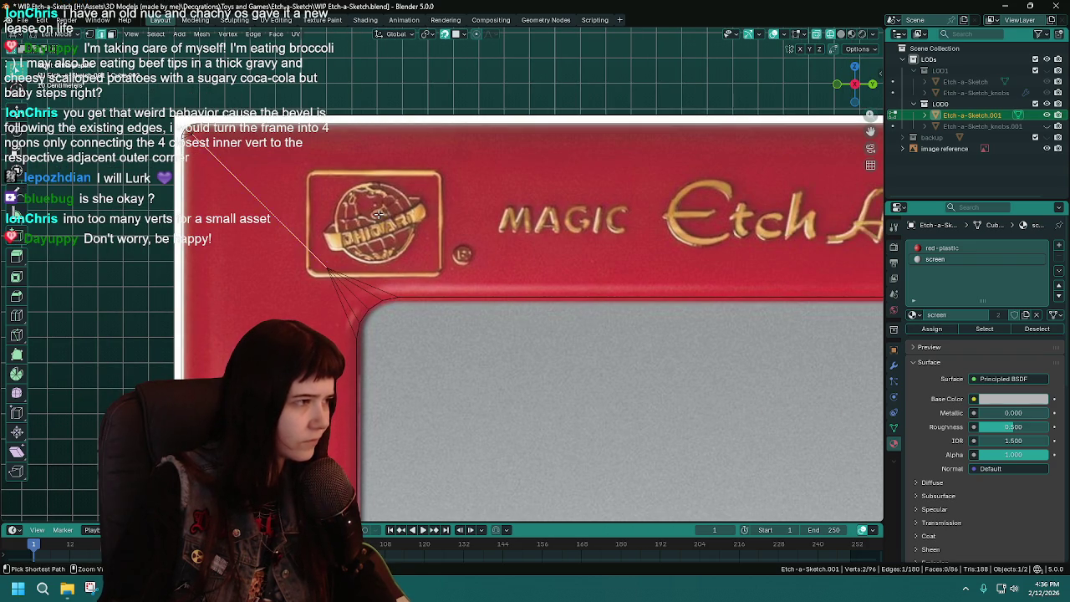
{"action": "key", "text": "p"}
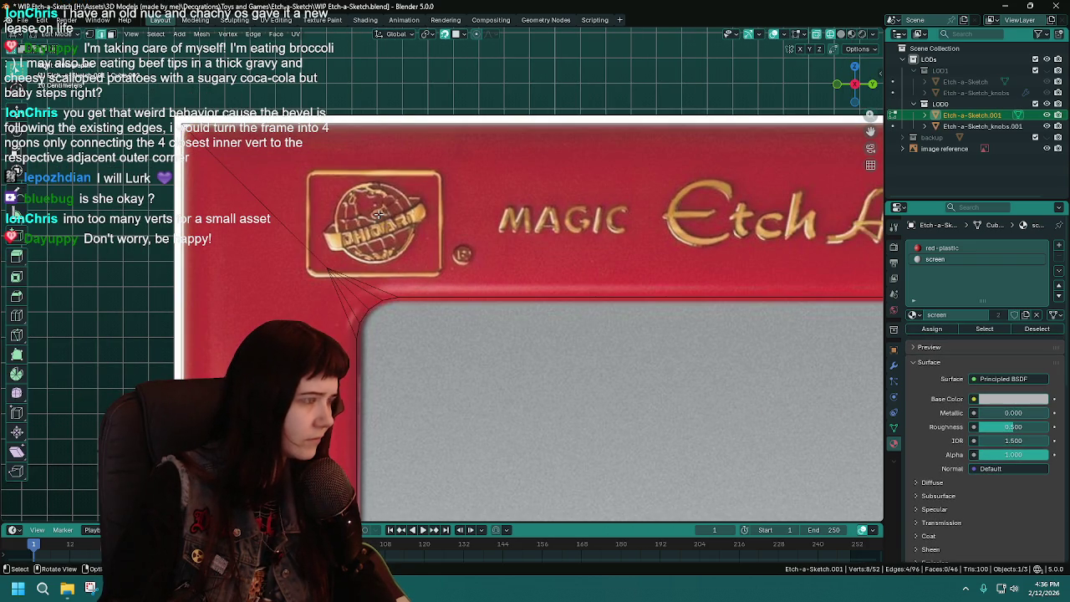
Bevel the corner edges with 4 segments and a 0.05 m width
{"action": "key", "text": "ctrl+b"}
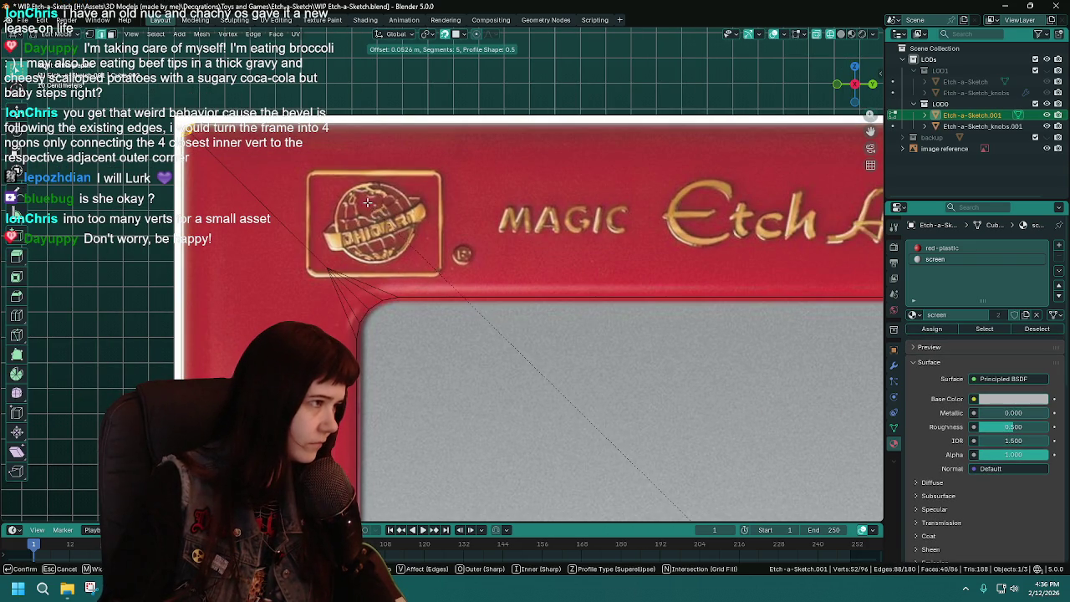
{"action": "left_click", "coordinate": [368, 202]}
{"action": "left_click", "coordinate": [107, 350]}
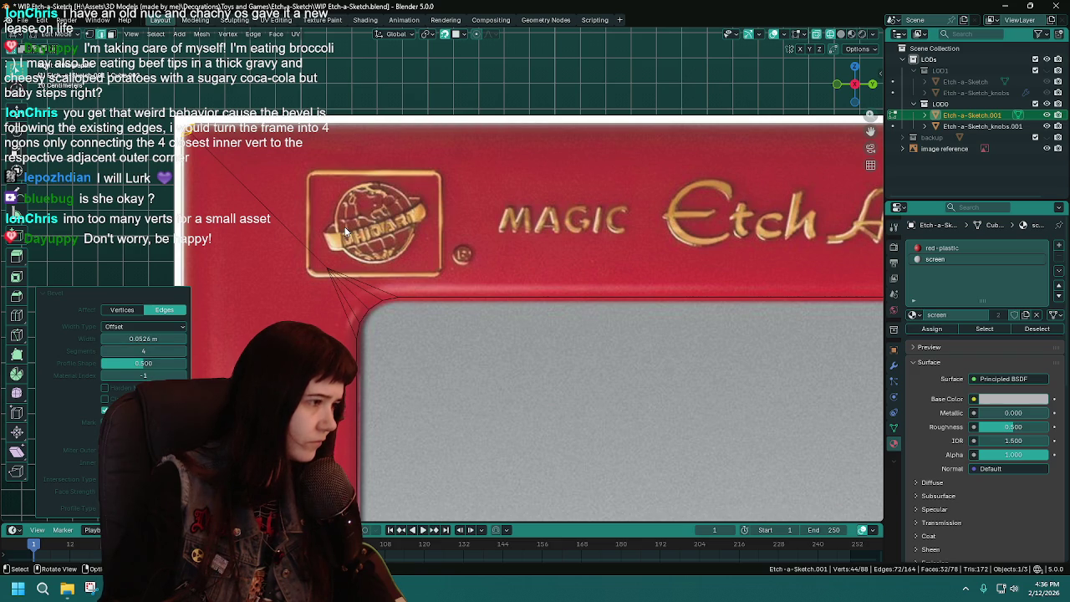
{"action": "left_click", "coordinate": [167, 338]}
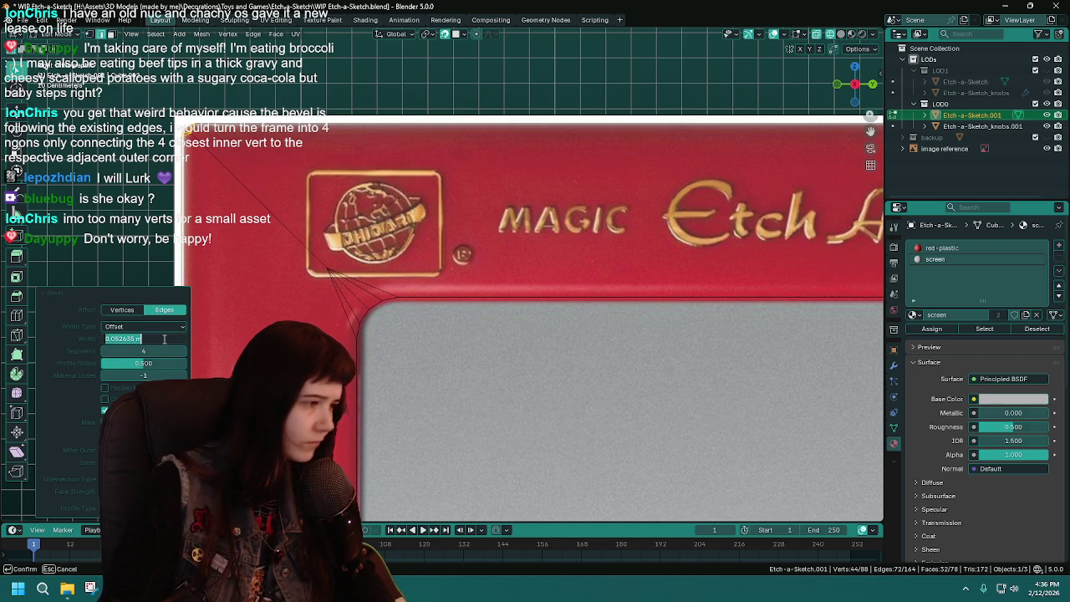
{"action": "type", "text": "0.05"}
{"action": "key", "text": "Return"}
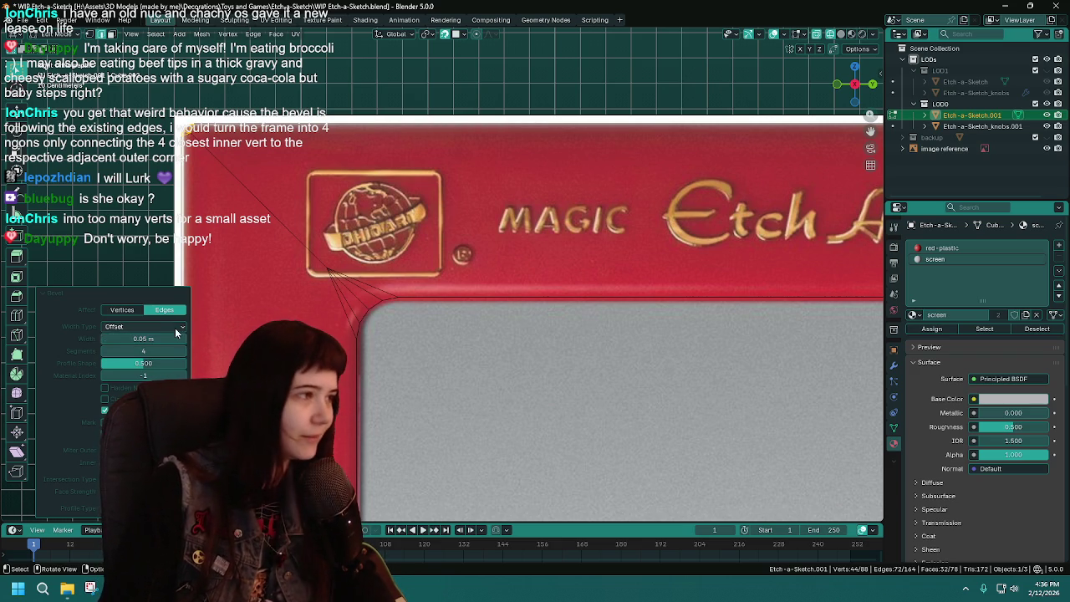
{"action": "middle_click_drag", "start_coordinate": [334, 255], "coordinate": [347, 257], "text": "shift"}
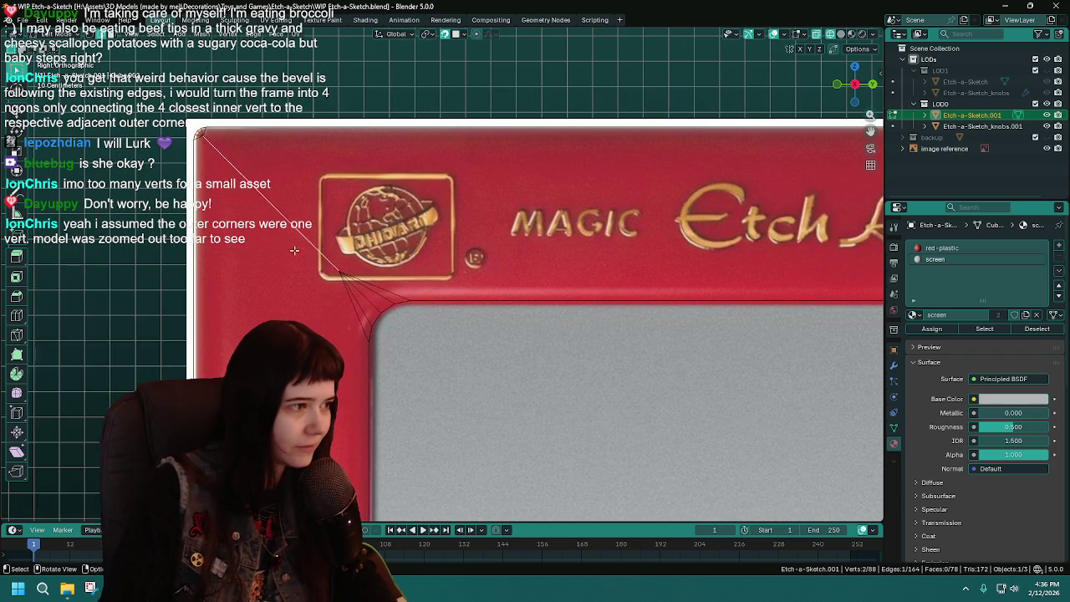
Select two corner edges of the frame, delete them, and save
{"action": "scroll", "coordinate": [347, 258], "scroll_direction": "down", "scroll_amount": 4}
{"action": "left_click", "coordinate": [551, 189]}
{"action": "left_click", "coordinate": [659, 164], "text": "shift"}
{"action": "middle_click_drag", "start_coordinate": [529, 376], "coordinate": [600, 239], "text": "shift"}
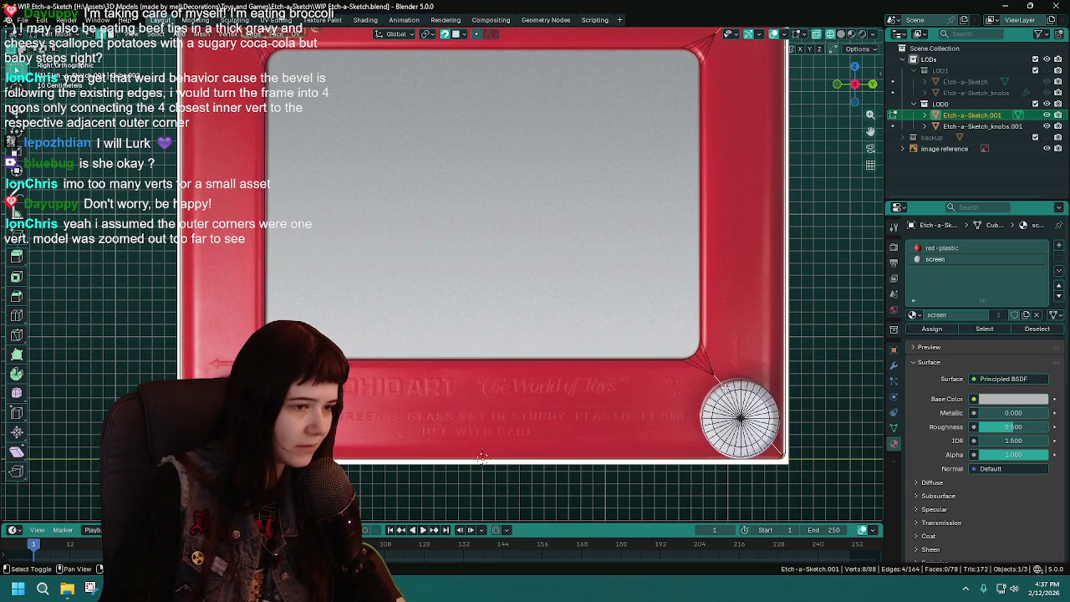
{"action": "key", "text": "x"}
{"action": "left_click", "coordinate": [359, 240]}
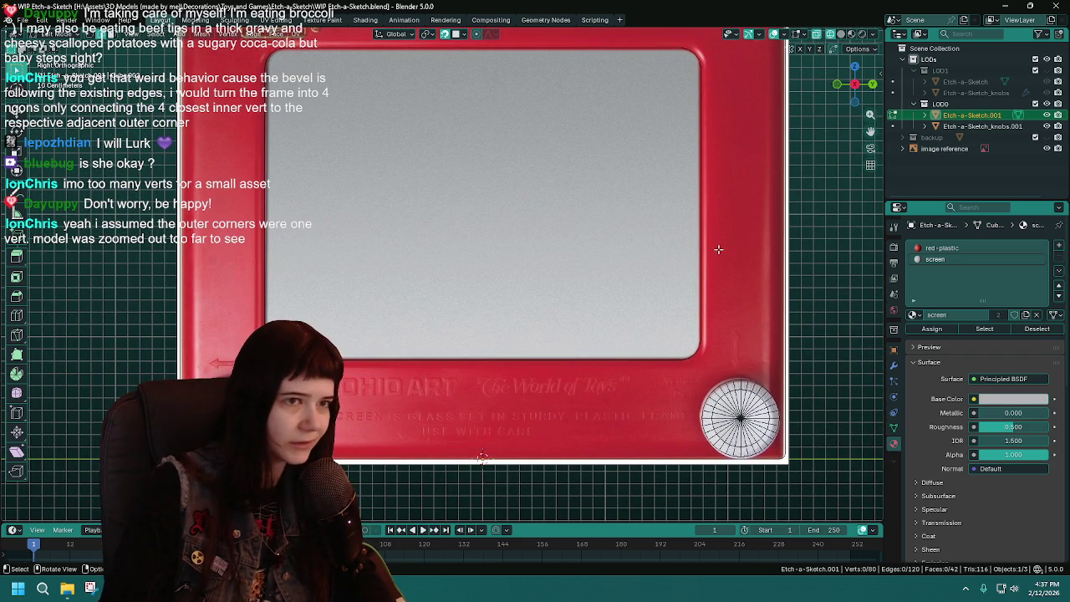
{"action": "middle_click_drag", "start_coordinate": [548, 225], "coordinate": [573, 265], "text": "shift"}
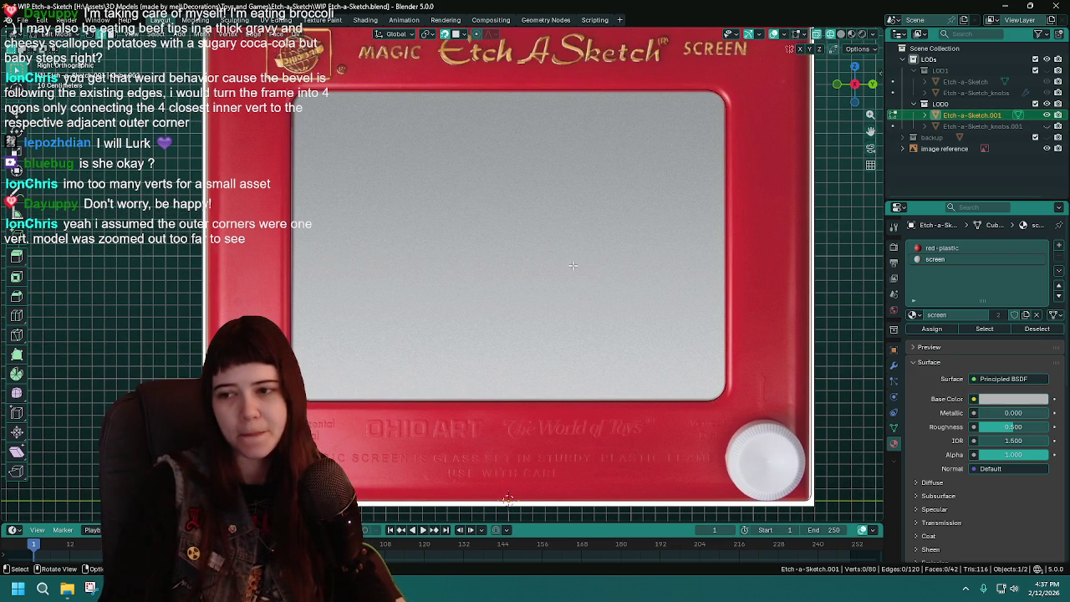
{"action": "key", "text": "ctrl+s"}
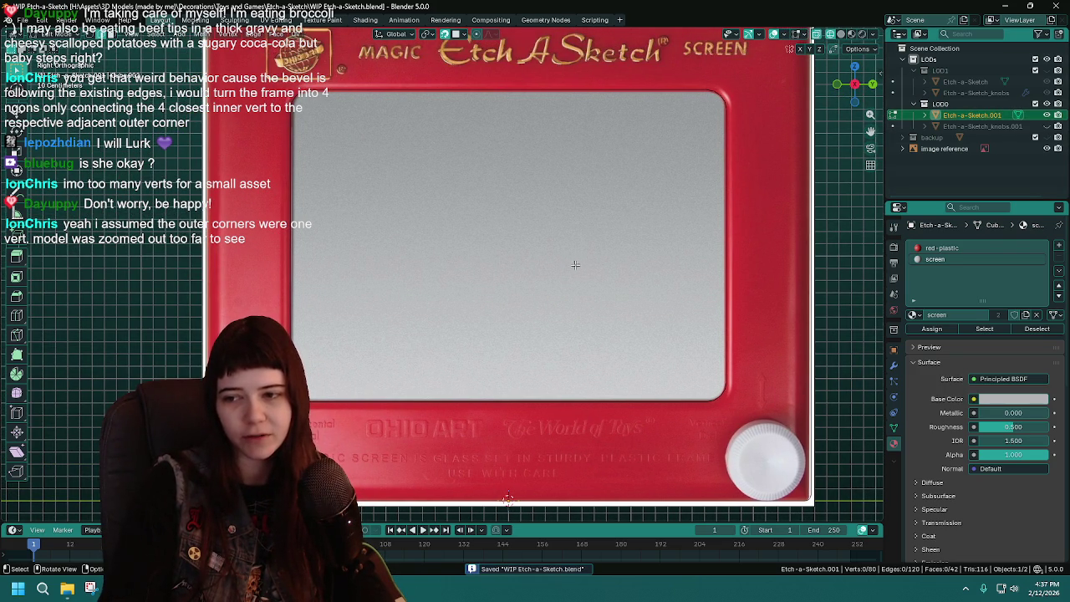
Undo the corner edge deletion and unhide the knobs object
{"action": "key", "text": "ctrl+z"}
{"action": "middle_click_drag", "start_coordinate": [572, 265], "coordinate": [637, 176], "text": "ctrl"}
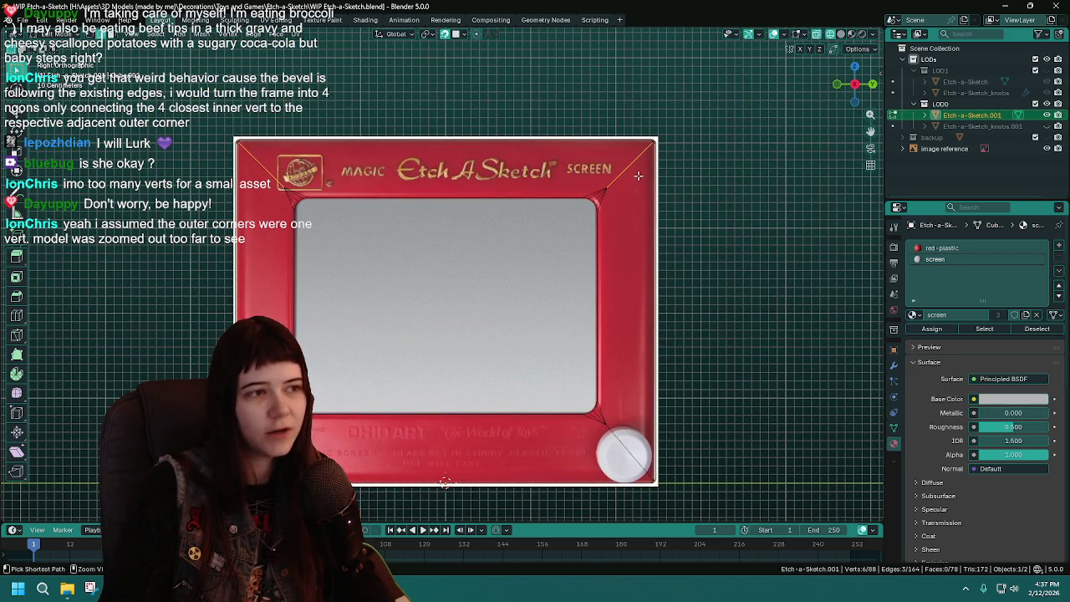
{"action": "key", "text": "ctrl+z"}
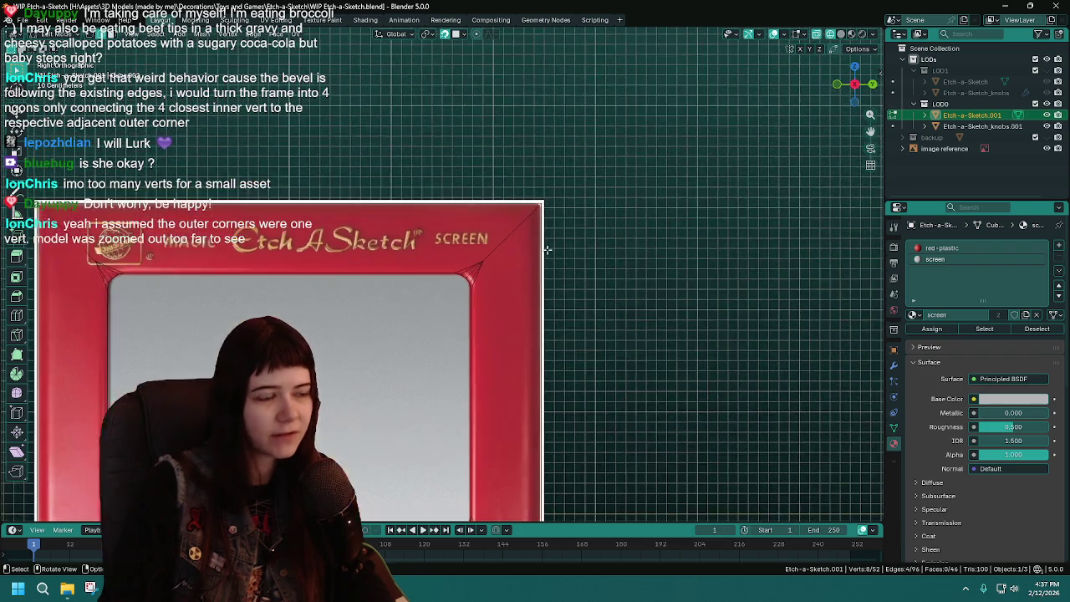
{"action": "mouse_move", "coordinate": [665, 168]}
{"action": "middle_mouse_down"}
{"action": "mouse_move", "coordinate": [471, 257]}
{"action": "mouse_move", "coordinate": [552, 230]}
{"action": "middle_mouse_up"}
{"action": "key", "text": "grave"}
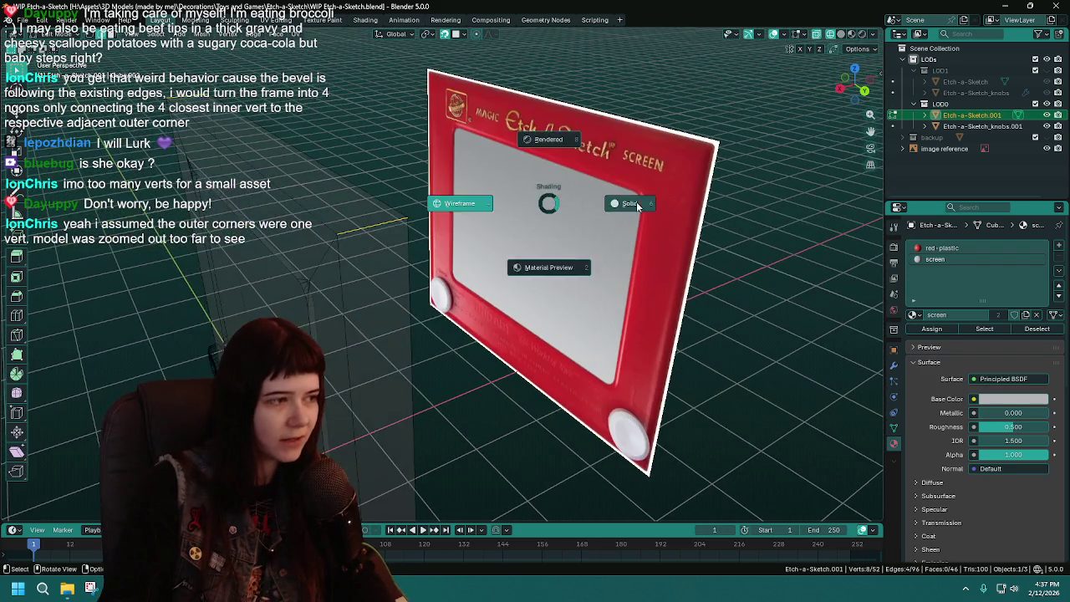
Switch the viewport to Solid shading and return to Edit Mode on the frame
{"action": "left_click", "coordinate": [595, 202]}
{"action": "scroll", "coordinate": [590, 187], "scroll_direction": "down", "scroll_amount": 6}
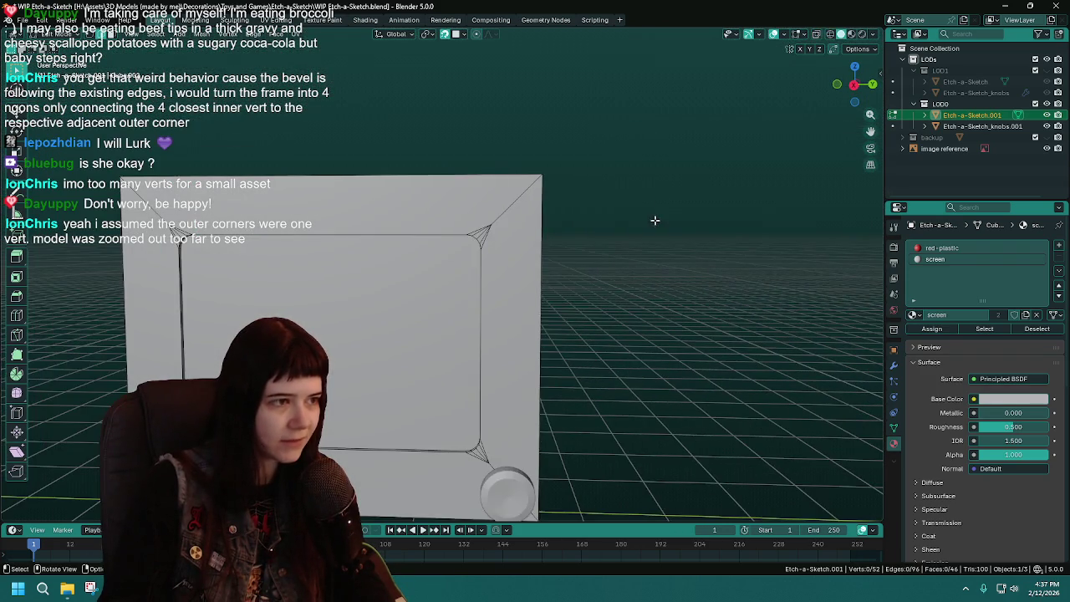
{"action": "key", "text": "Tab"}
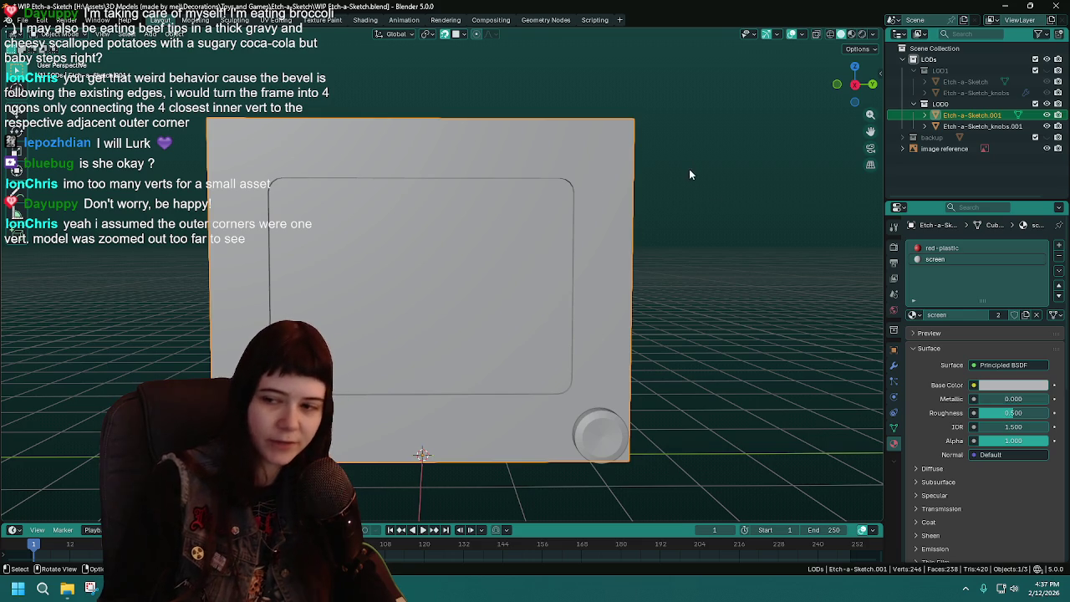
{"action": "key", "text": "Tab"}
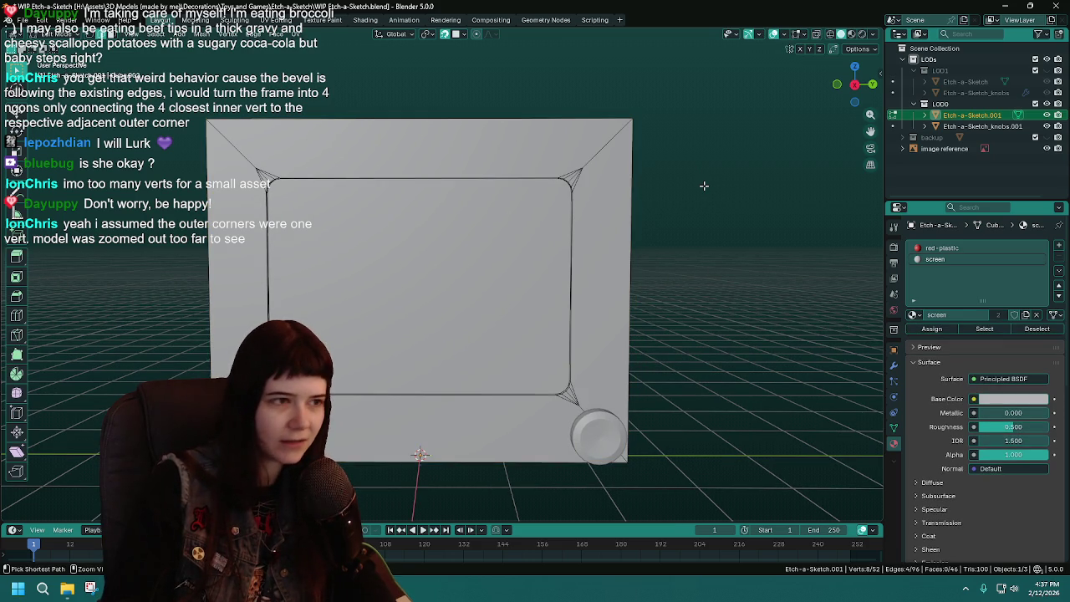
Snap to a front orthographic view of the frame and save
{"action": "mouse_move", "coordinate": [691, 198]}
{"action": "middle_mouse_down"}
{"action": "mouse_move", "coordinate": [598, 233]}
{"action": "mouse_move", "coordinate": [662, 123]}
{"action": "middle_mouse_up"}
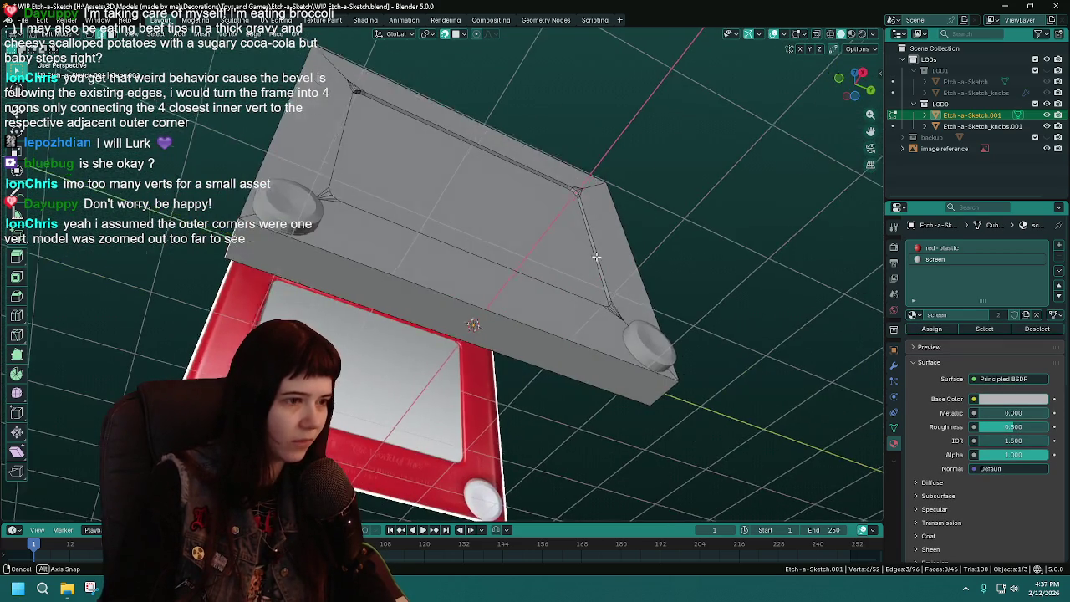
{"action": "middle_click_drag", "start_coordinate": [599, 259], "coordinate": [519, 268]}
{"action": "key", "text": "ctrl+KP_1"}
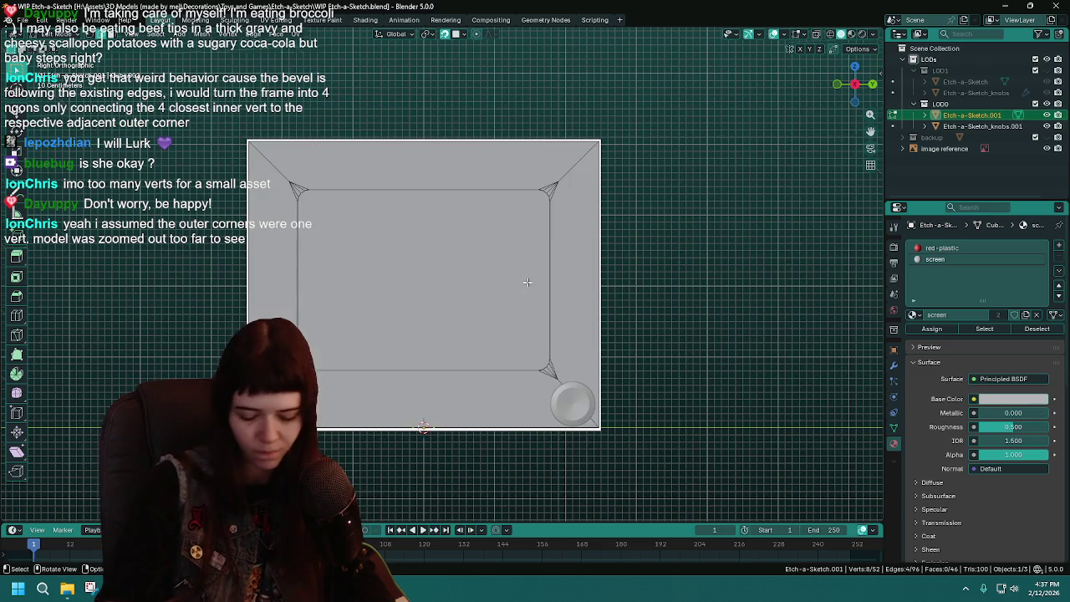
{"action": "key", "text": "grave"}
{"action": "left_click", "coordinate": [447, 280]}
{"action": "key", "text": "ctrl+s"}
Re-bevel the corner edges with a width of 0 and save
{"action": "scroll", "coordinate": [448, 280], "scroll_direction": "up", "scroll_amount": 1}
{"action": "scroll", "coordinate": [468, 279], "scroll_direction": "up", "scroll_amount": 1}
{"action": "scroll", "coordinate": [489, 276], "scroll_direction": "up", "scroll_amount": 2}
{"action": "scroll", "coordinate": [489, 276], "scroll_direction": "down", "scroll_amount": 1}
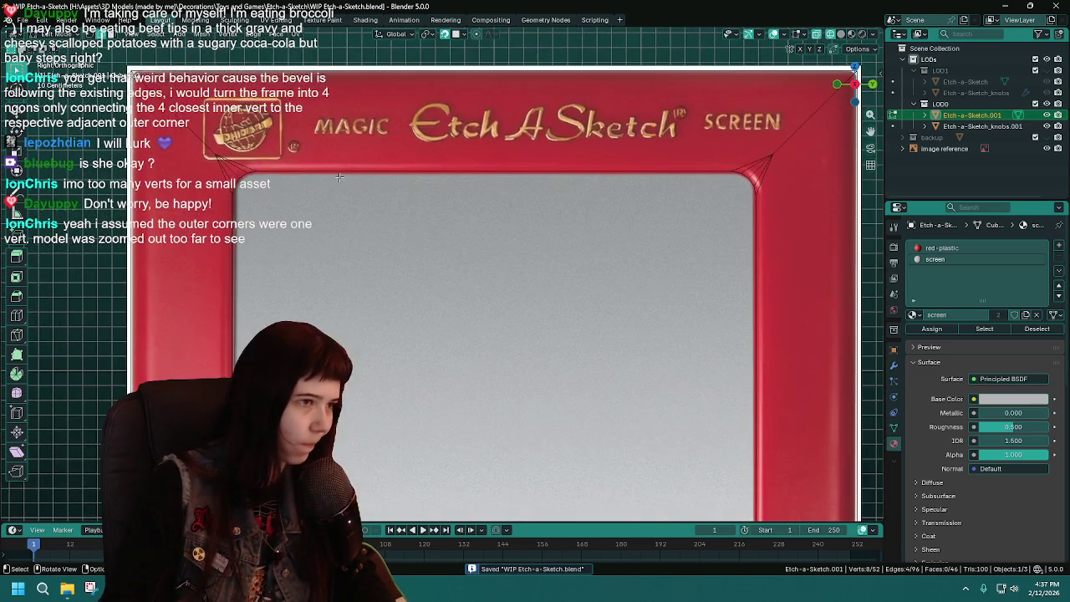
{"action": "key", "text": "ctrl+b"}
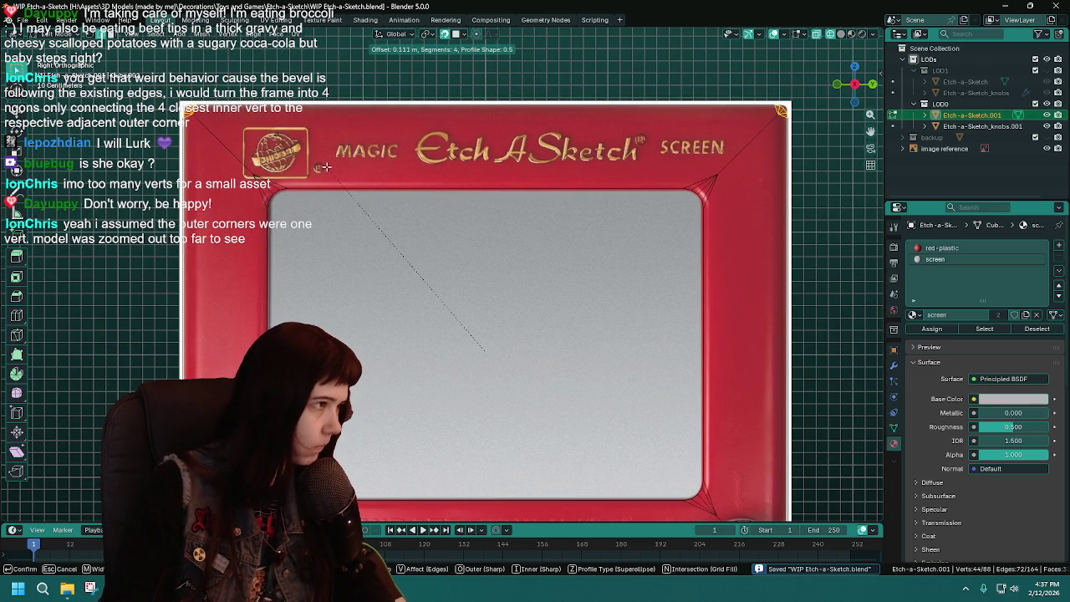
{"action": "left_click", "coordinate": [332, 169]}
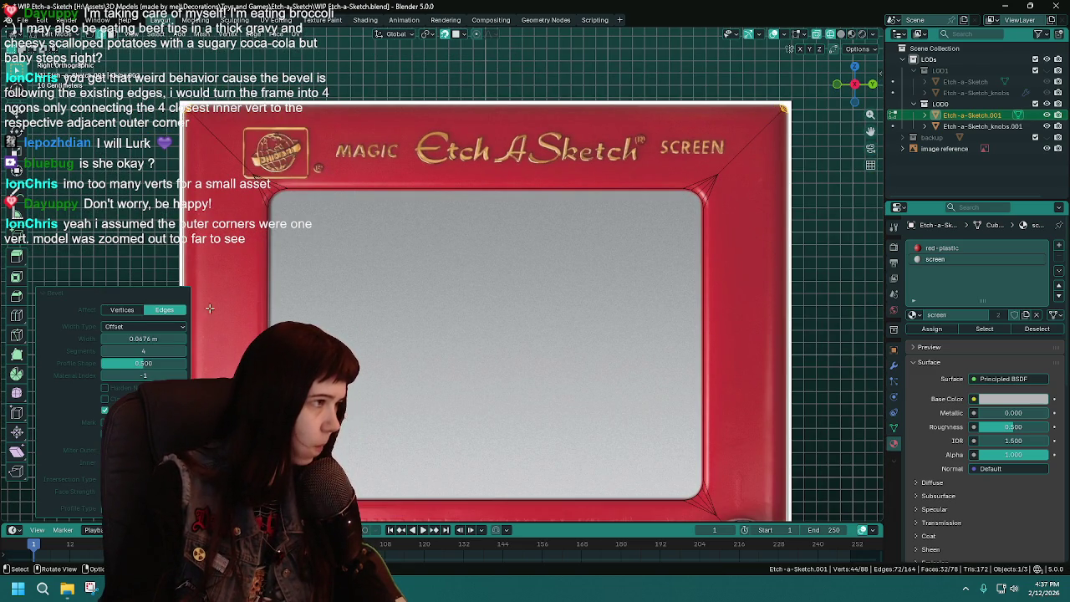
{"action": "left_click", "coordinate": [163, 338]}
{"action": "type", "text": "0"}
{"action": "key", "text": "Return"}
{"action": "key", "text": "ctrl+s"}
Select the two corner edges and delete the leftover corner geometry
{"action": "left_click", "coordinate": [604, 215]}
{"action": "left_click", "coordinate": [721, 147], "text": "shift"}
{"action": "middle_click_drag", "start_coordinate": [721, 147], "coordinate": [732, 30], "text": "shift"}
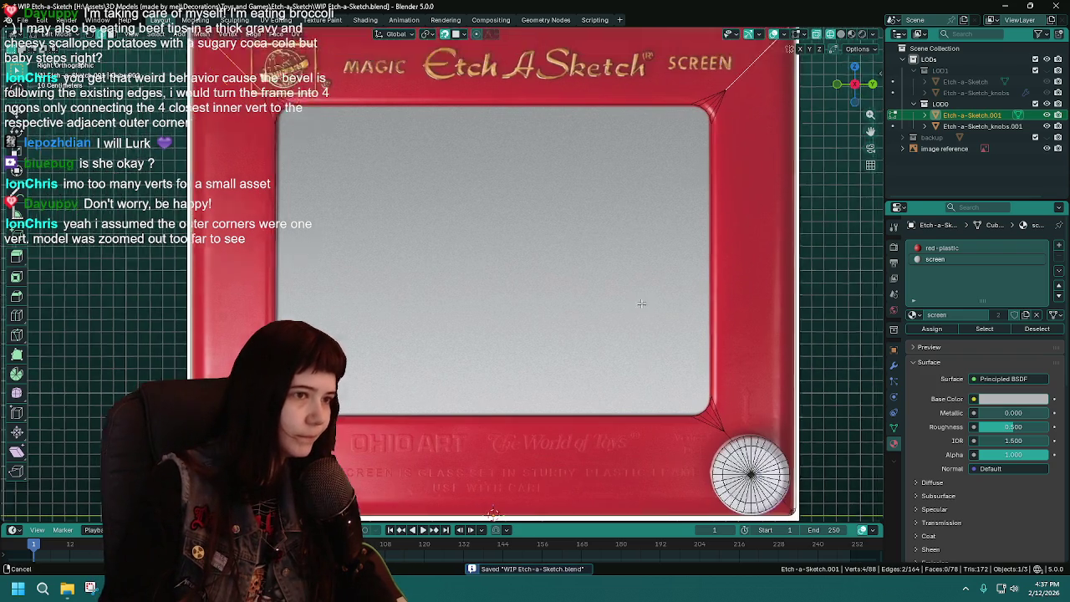
{"action": "key", "text": "x"}
{"action": "left_click", "coordinate": [463, 272]}
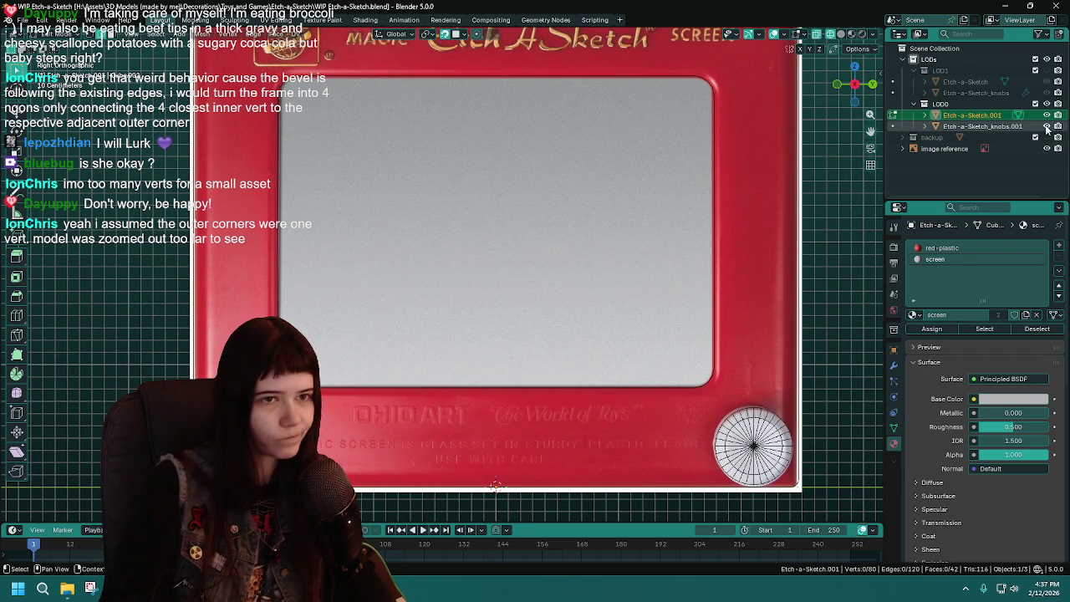
Return to Object Mode, frame the whole Etch-a-Sketch in perspective, and save
{"action": "key", "text": "Tab"}
{"action": "scroll", "coordinate": [492, 191], "scroll_direction": "down", "scroll_amount": 2}
{"action": "key", "text": "KP_Decimal"}
{"action": "mouse_move", "coordinate": [571, 285]}
{"action": "middle_mouse_down"}
{"action": "mouse_move", "coordinate": [506, 317]}
{"action": "mouse_move", "coordinate": [533, 317]}
{"action": "mouse_move", "coordinate": [549, 296]}
{"action": "mouse_move", "coordinate": [482, 281]}
{"action": "mouse_move", "coordinate": [661, 299]}
{"action": "mouse_move", "coordinate": [540, 270]}
{"action": "mouse_move", "coordinate": [550, 263]}
{"action": "middle_mouse_up"}
{"action": "key", "text": "ctrl+s"}
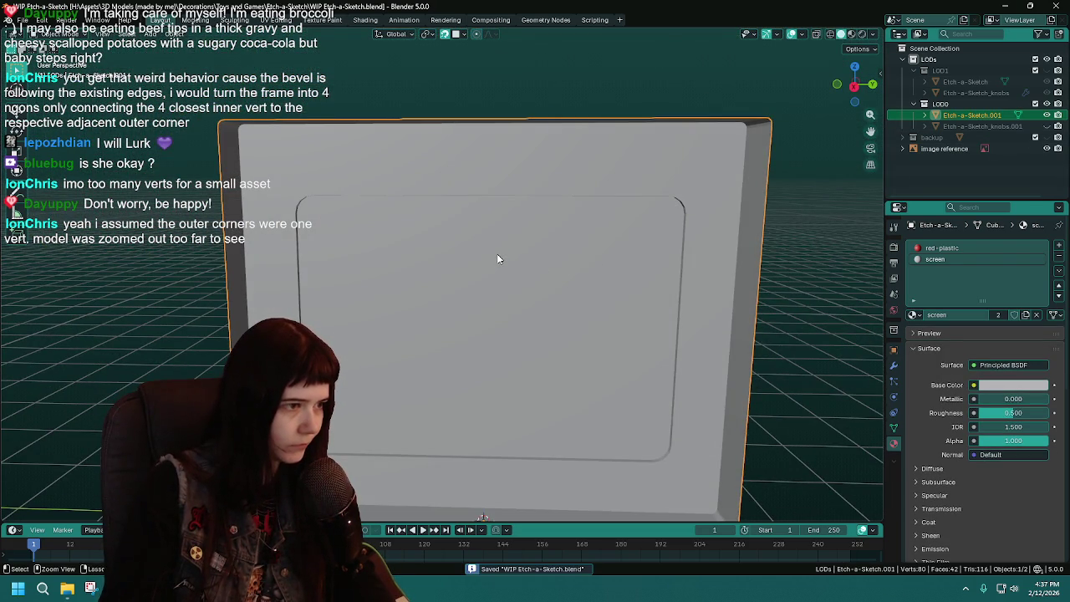
Show the frame in Material Preview, focus on the top-left corner in Edit Mode, and save
{"action": "key", "text": "z"}
{"action": "left_click", "coordinate": [496, 316]}
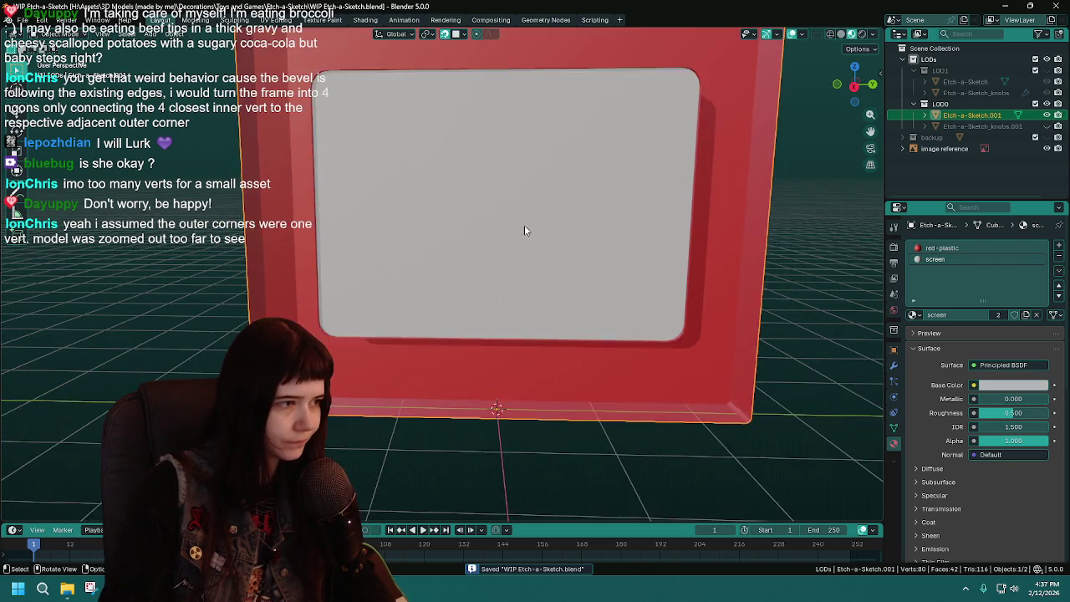
{"action": "scroll", "coordinate": [496, 232], "scroll_direction": "down", "scroll_amount": 3}
{"action": "key", "text": "KP_1"}
{"action": "scroll", "coordinate": [424, 268], "scroll_direction": "up", "scroll_amount": 4}
{"action": "mouse_move", "coordinate": [412, 271]}
{"action": "middle_mouse_down"}
{"action": "mouse_move", "coordinate": [448, 290]}
{"action": "mouse_move", "coordinate": [485, 279]}
{"action": "mouse_move", "coordinate": [485, 265]}
{"action": "mouse_move", "coordinate": [428, 220]}
{"action": "mouse_move", "coordinate": [478, 314]}
{"action": "middle_mouse_up"}
{"action": "scroll", "coordinate": [485, 265], "scroll_direction": "up", "scroll_amount": 3}
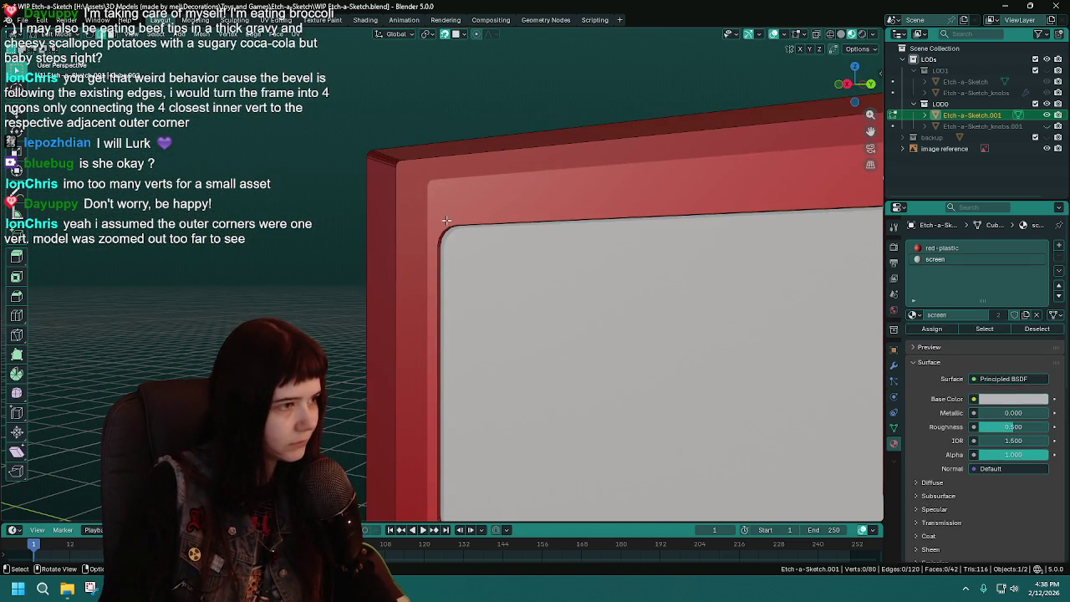
{"action": "scroll", "coordinate": [447, 224], "scroll_direction": "up", "scroll_amount": 3}
{"action": "mouse_move", "coordinate": [447, 224]}
{"action": "middle_mouse_down"}
{"action": "mouse_move", "coordinate": [449, 208]}
{"action": "mouse_move", "coordinate": [429, 293]}
{"action": "mouse_move", "coordinate": [379, 202]}
{"action": "middle_mouse_up"}
{"action": "key", "text": "Tab"}
{"action": "key", "text": "ctrl+s"}
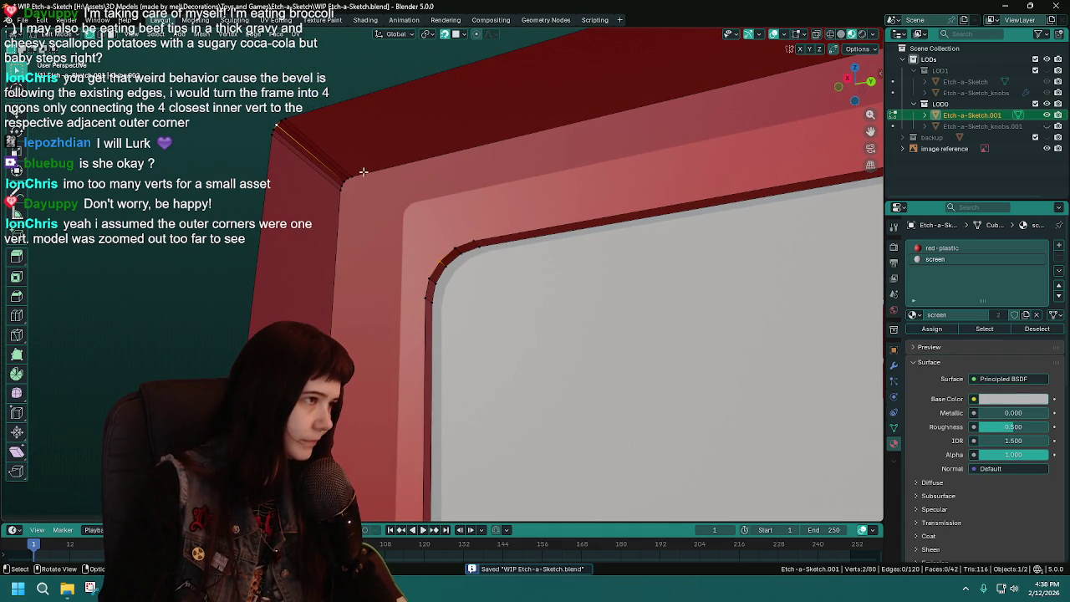
Join the top-left inner corner vertex to the outer corner with a diagonal edge
{"action": "left_click", "coordinate": [277, 122], "text": "shift"}
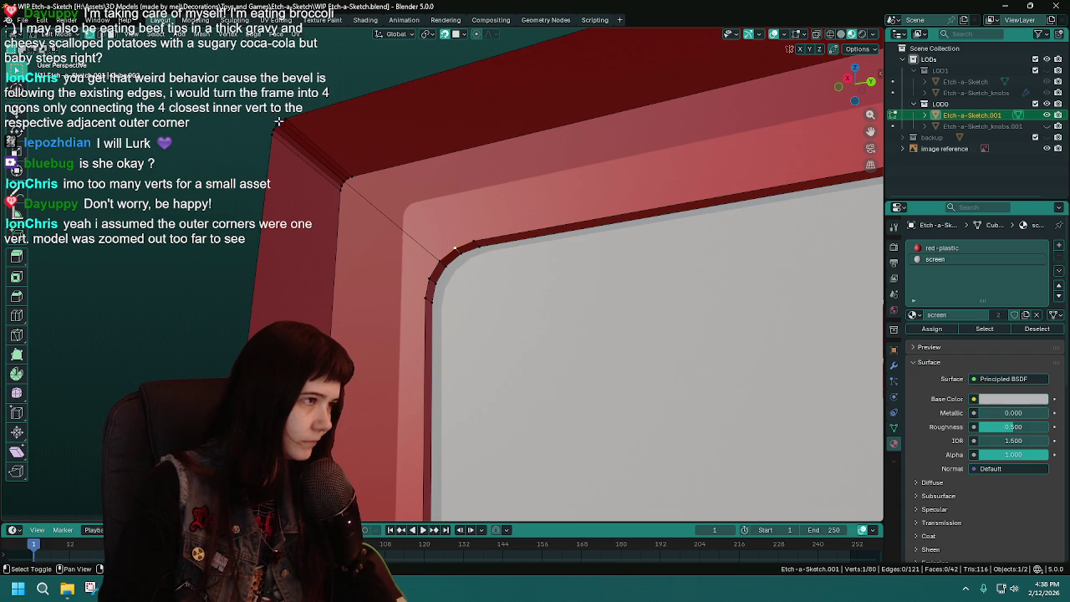
{"action": "key", "text": "j"}
{"action": "left_click", "coordinate": [479, 237], "text": "shift"}
{"action": "middle_click_drag", "start_coordinate": [479, 236], "coordinate": [433, 224]}
{"action": "key", "text": "ctrl+z"}
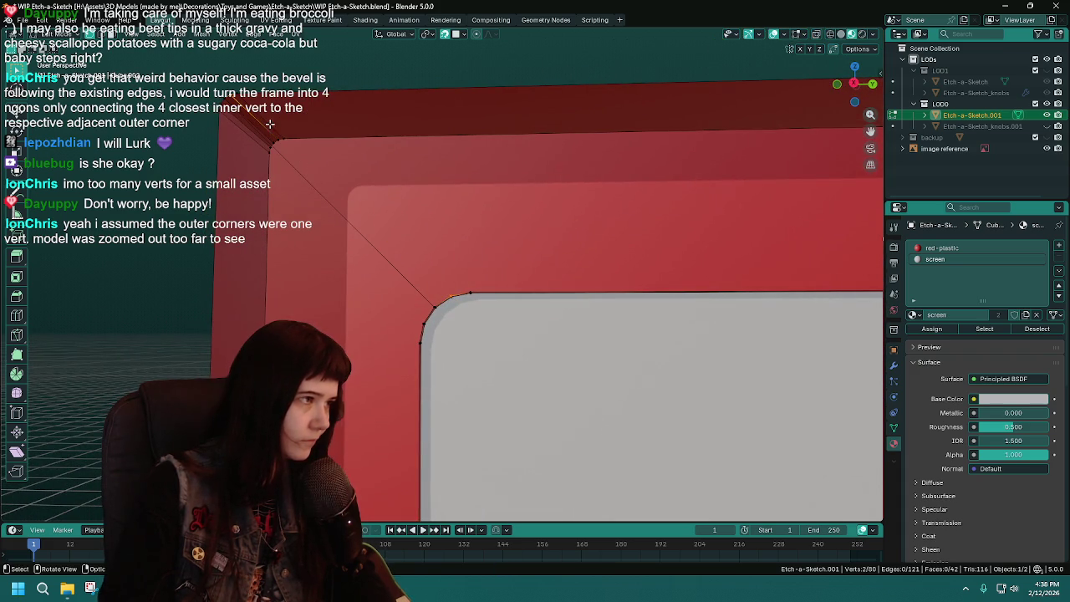
{"action": "key", "text": "ctrl+z"}
{"action": "key", "text": "ctrl+shift+z"}
Add another diagonal edge at the outer top-left corner
{"action": "middle_click_drag", "start_coordinate": [475, 278], "coordinate": [437, 210]}
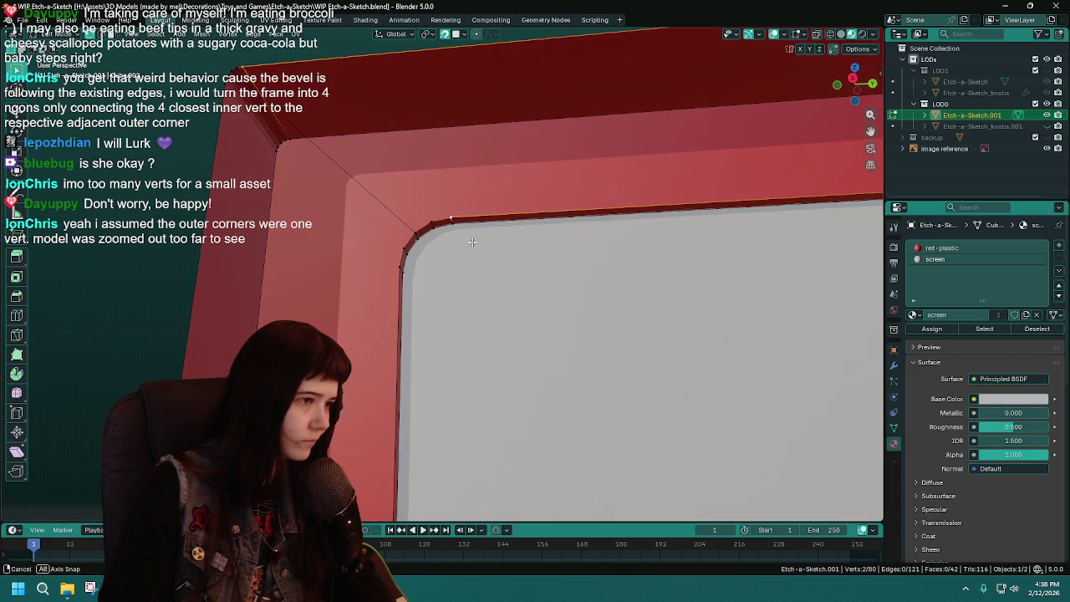
{"action": "key", "text": "ctrl+z"}
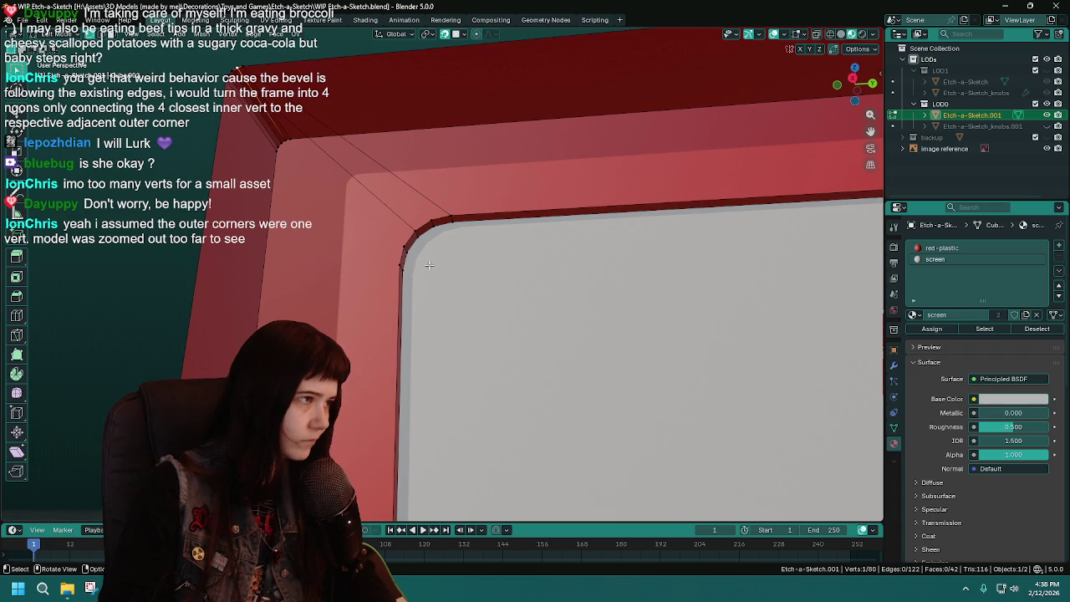
{"action": "key", "text": "ctrl+shift+z"}
{"action": "left_click", "coordinate": [401, 242]}
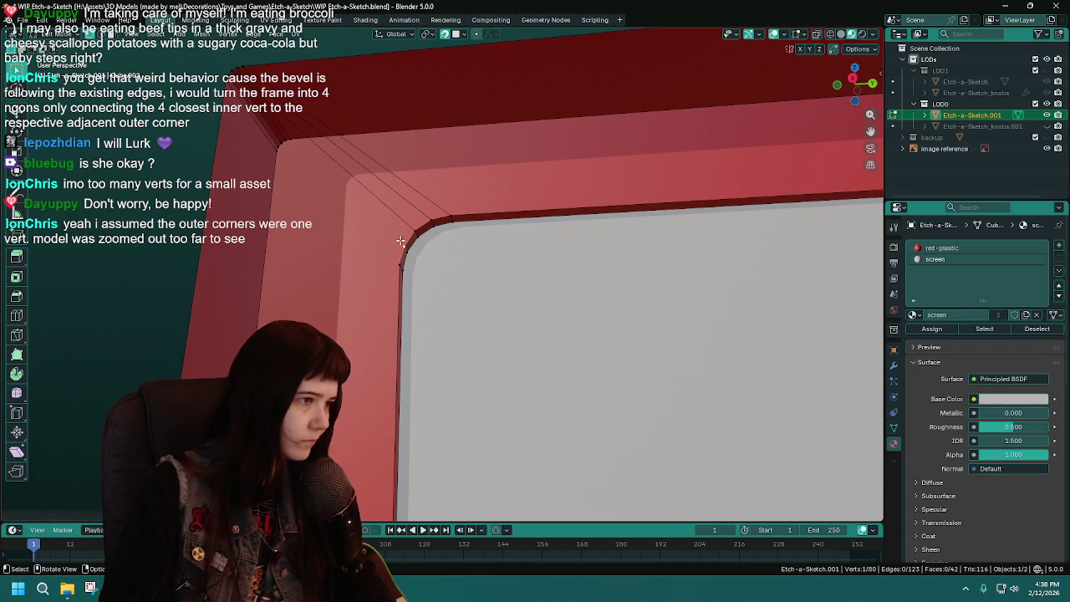
{"action": "key", "text": "ctrl+shift+z"}
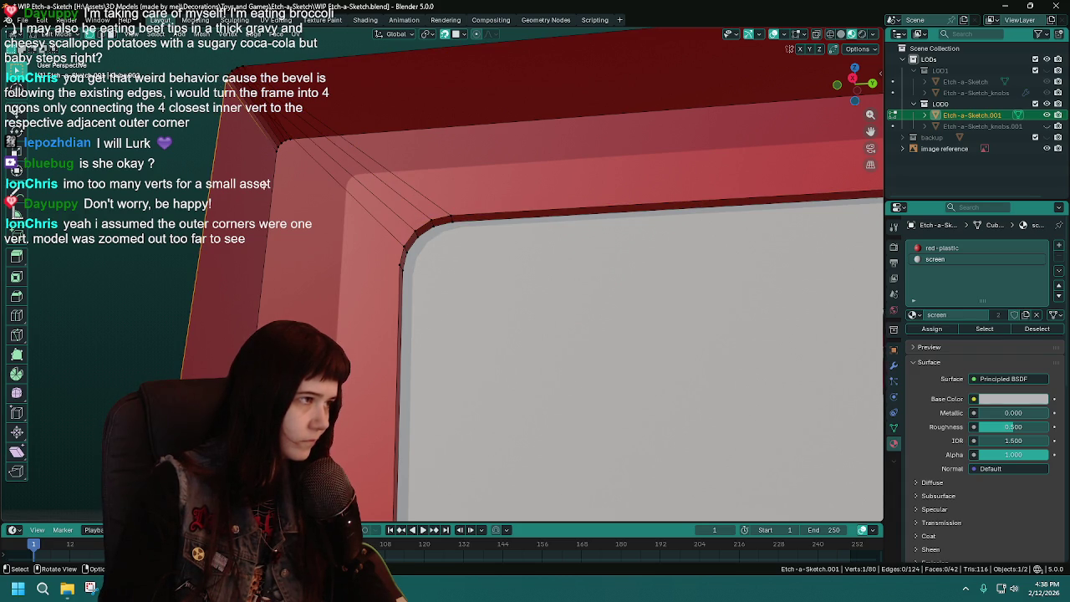
{"action": "left_click", "coordinate": [383, 261], "text": "shift"}
{"action": "middle_click_drag", "start_coordinate": [384, 261], "coordinate": [406, 360]}
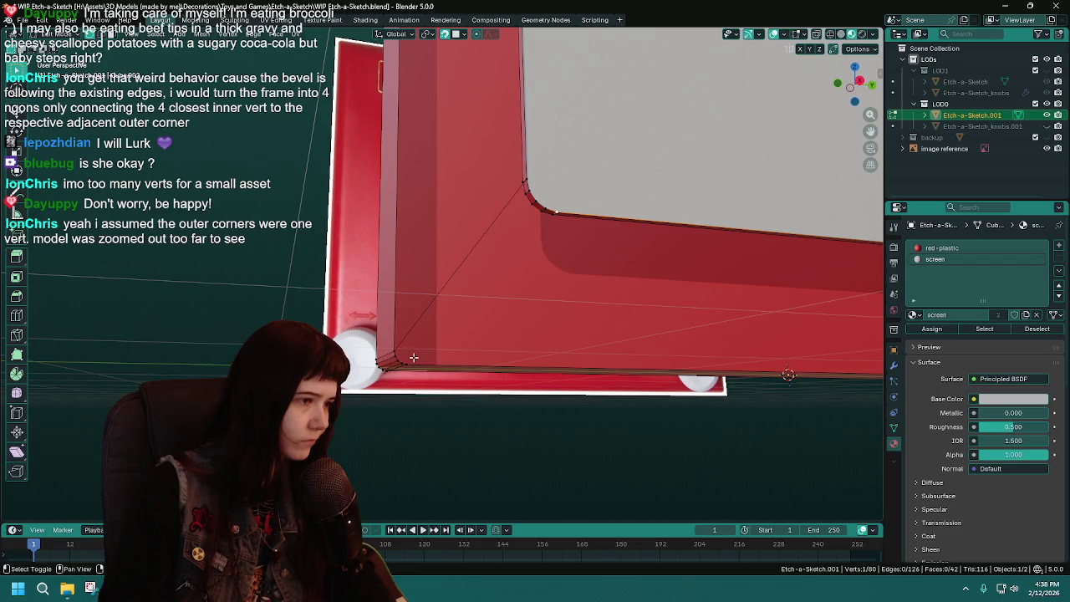
Connect further inner and outer corner vertex pairs with diagonal edges
{"action": "key", "text": "ctrl+shift+z"}
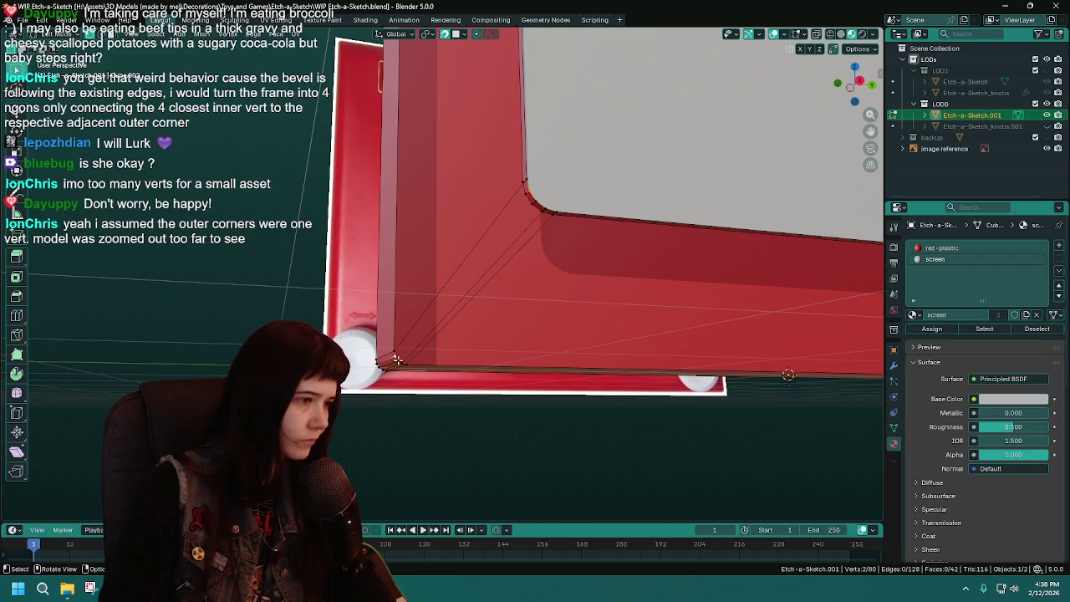
{"action": "key", "text": "j"}
{"action": "mouse_move", "coordinate": [554, 209]}
{"action": "middle_mouse_down"}
{"action": "mouse_move", "coordinate": [481, 277]}
{"action": "mouse_move", "coordinate": [463, 325]}
{"action": "mouse_move", "coordinate": [465, 270]}
{"action": "mouse_move", "coordinate": [499, 182]}
{"action": "middle_mouse_up"}
{"action": "left_click", "coordinate": [600, 125], "text": "shift"}
{"action": "key", "text": "j"}
{"action": "left_click", "coordinate": [602, 125]}
{"action": "middle_click_drag", "start_coordinate": [535, 230], "coordinate": [549, 238]}
{"action": "key", "text": "j"}
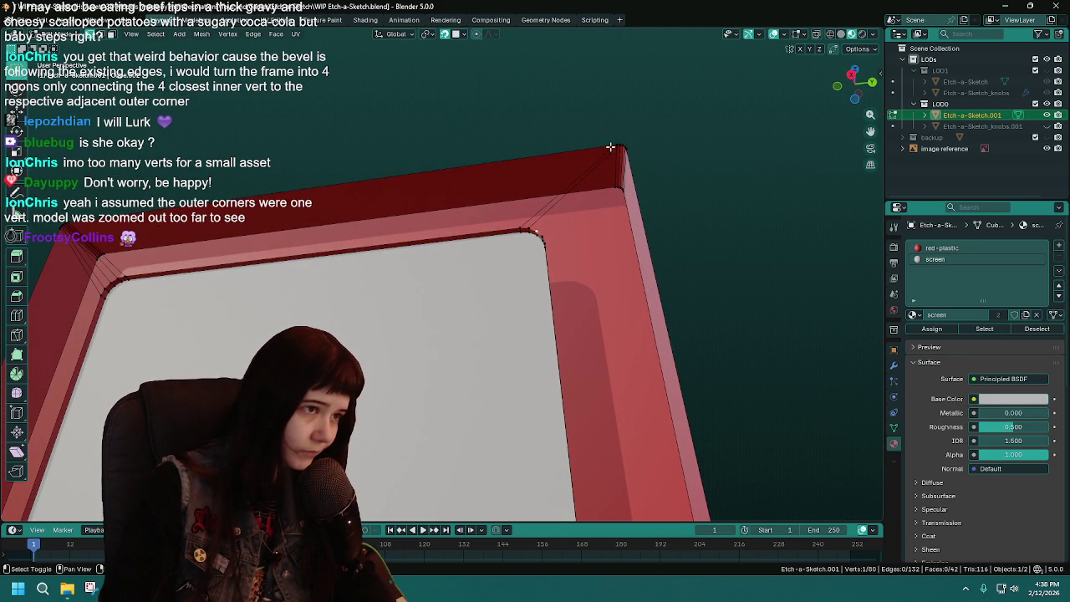
{"action": "left_click", "coordinate": [628, 145]}
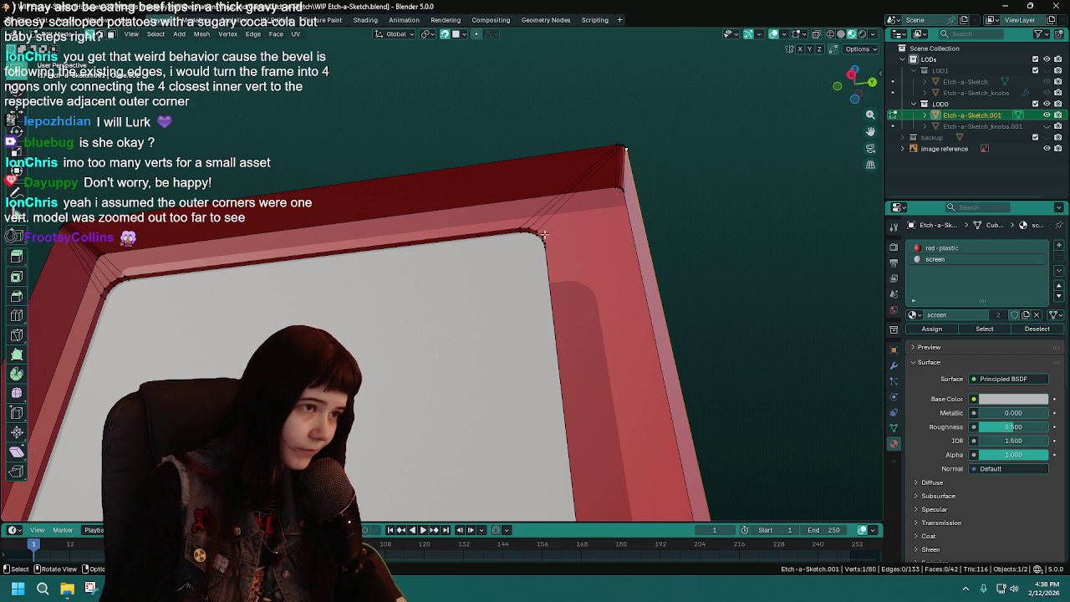
{"action": "mouse_move", "coordinate": [579, 226]}
{"action": "middle_mouse_down"}
{"action": "mouse_move", "coordinate": [541, 240]}
{"action": "mouse_move", "coordinate": [550, 249]}
{"action": "middle_mouse_up"}
Connect the top-right outer corner vertex to an inner vertex with a diagonal edge
{"action": "left_click", "coordinate": [457, 277]}
{"action": "left_click", "coordinate": [672, 77], "text": "shift"}
{"action": "key", "text": "j"}
{"action": "scroll", "coordinate": [672, 76], "scroll_direction": "down", "scroll_amount": 3}
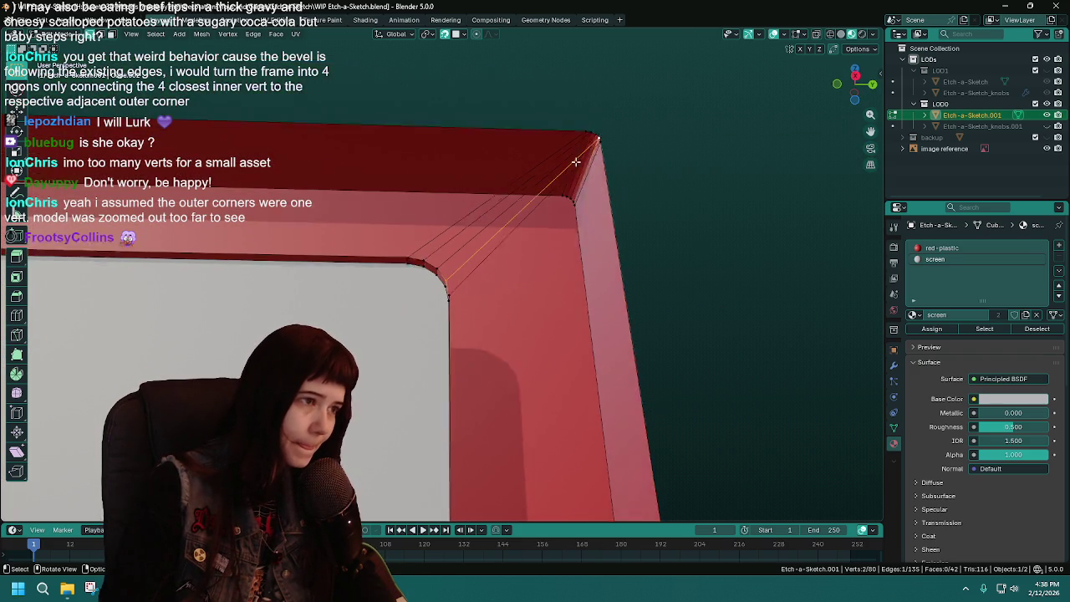
{"action": "mouse_move", "coordinate": [671, 76]}
{"action": "middle_mouse_down"}
{"action": "mouse_move", "coordinate": [507, 285]}
{"action": "mouse_move", "coordinate": [429, 196]}
{"action": "mouse_move", "coordinate": [308, 146]}
{"action": "middle_mouse_up"}
{"action": "scroll", "coordinate": [507, 285], "scroll_direction": "up", "scroll_amount": 3}
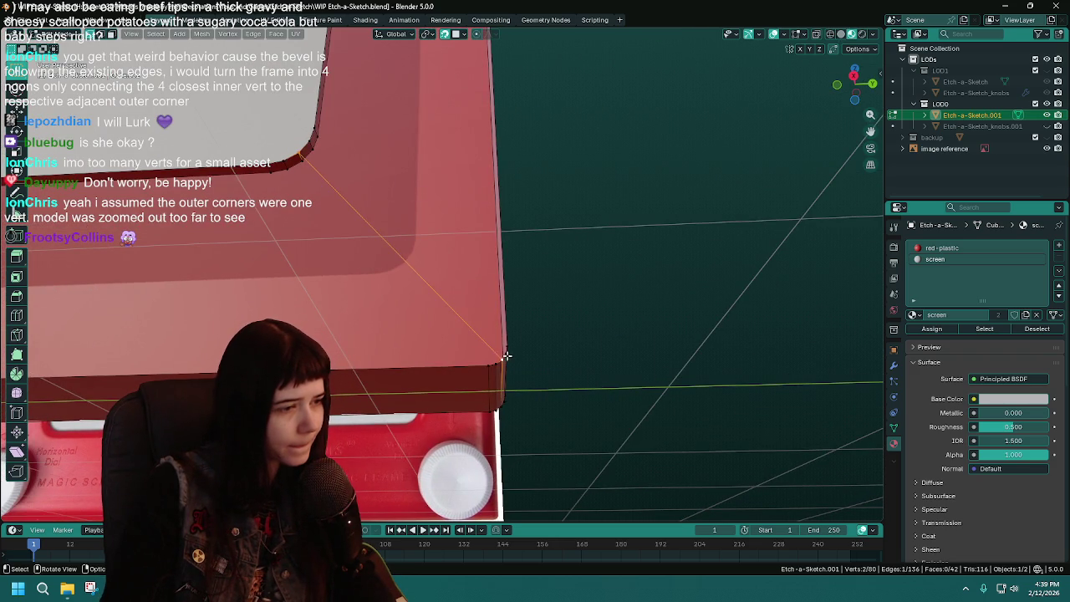
{"action": "middle_click_drag", "start_coordinate": [507, 357], "coordinate": [513, 358]}
Add three diagonal edges at the lower frame corner and save
{"action": "left_click", "coordinate": [434, 383]}
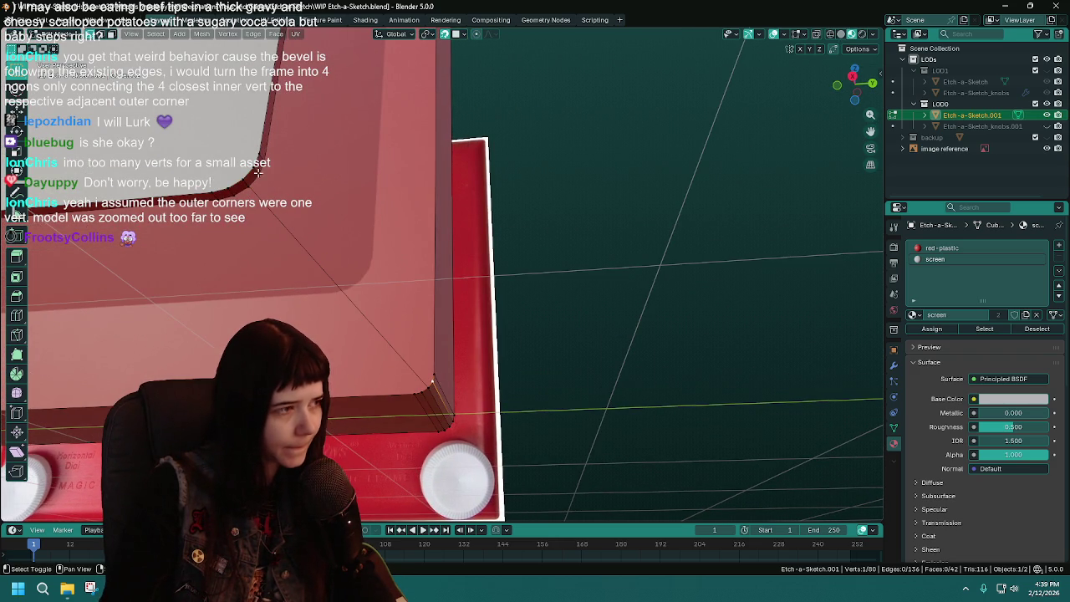
{"action": "left_click", "coordinate": [262, 154], "text": "shift"}
{"action": "left_click", "coordinate": [434, 374], "text": "shift"}
{"action": "key", "text": "j"}
{"action": "left_click", "coordinate": [224, 182], "text": "shift"}
{"action": "key", "text": "j"}
{"action": "left_click", "coordinate": [407, 390], "text": "shift"}
{"action": "key", "text": "j"}
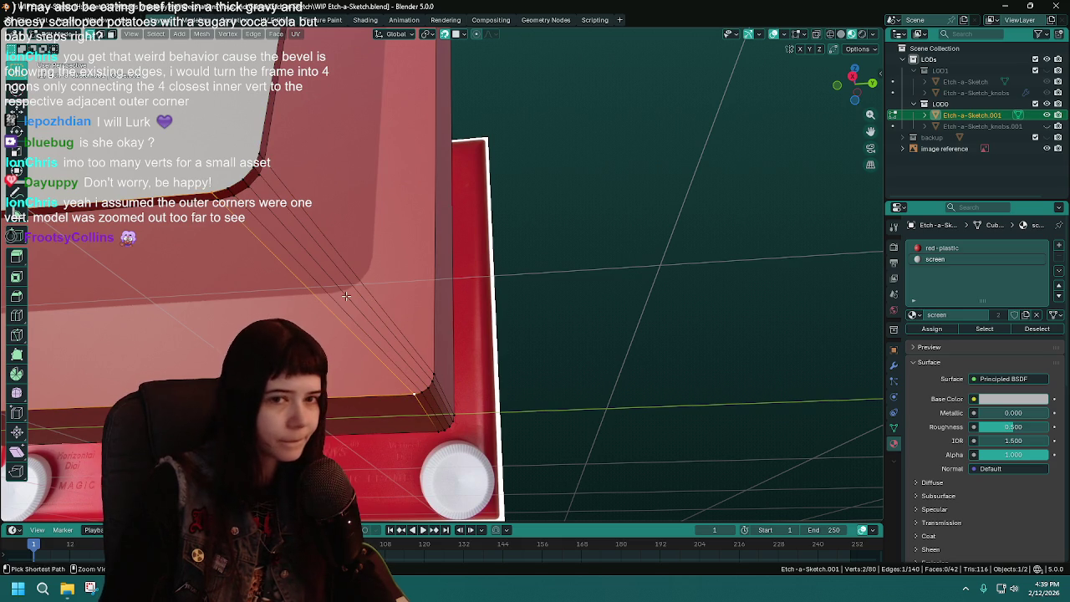
{"action": "key", "text": "ctrl+s"}
Select the edge loop around the inner screen corner
{"action": "middle_click_drag", "start_coordinate": [347, 250], "coordinate": [418, 266]}
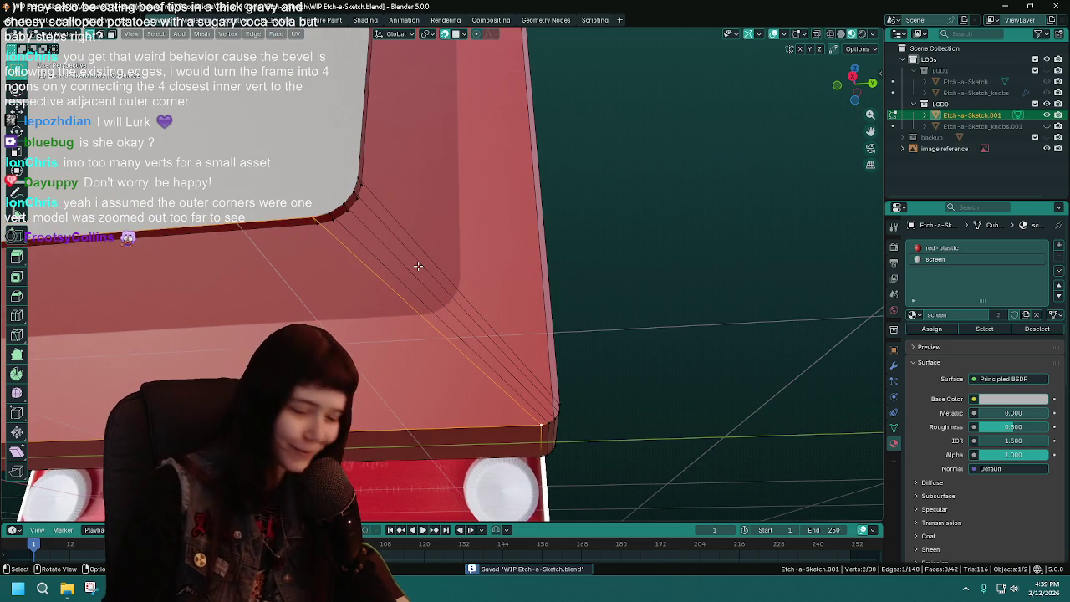
{"action": "scroll", "coordinate": [418, 265], "scroll_direction": "down", "scroll_amount": 5}
{"action": "mouse_move", "coordinate": [418, 266]}
{"action": "middle_mouse_down"}
{"action": "mouse_move", "coordinate": [562, 261]}
{"action": "mouse_move", "coordinate": [501, 280]}
{"action": "middle_mouse_up"}
{"action": "scroll", "coordinate": [562, 262], "scroll_direction": "up", "scroll_amount": 4}
{"action": "scroll", "coordinate": [471, 294], "scroll_direction": "up", "scroll_amount": 5}
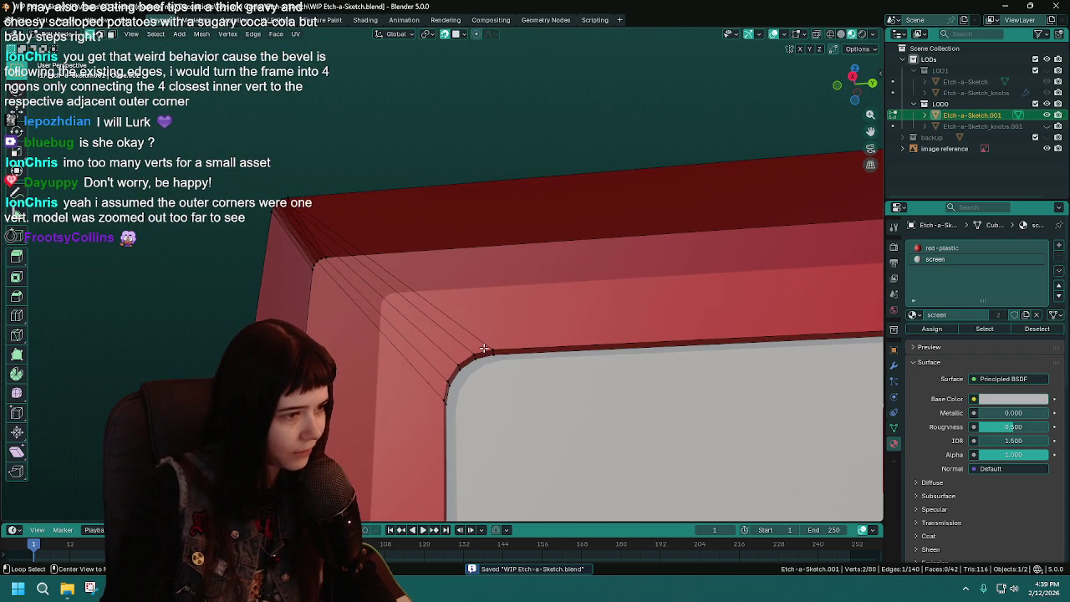
{"action": "left_click", "coordinate": [486, 350], "text": "alt"}
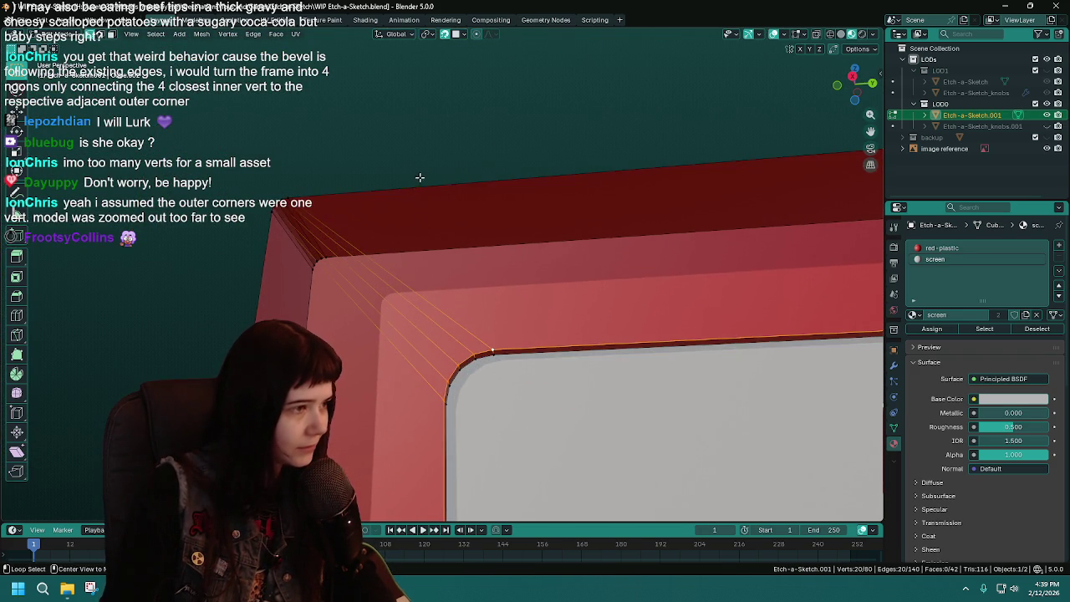
{"action": "scroll", "coordinate": [419, 177], "scroll_direction": "down", "scroll_amount": 4}
Select the top-left corner strip vertices and fill a face across them
{"action": "mouse_move", "coordinate": [420, 177]}
{"action": "middle_mouse_down"}
{"action": "mouse_move", "coordinate": [347, 299]}
{"action": "mouse_move", "coordinate": [284, 193]}
{"action": "middle_mouse_up"}
{"action": "scroll", "coordinate": [309, 301], "scroll_direction": "up", "scroll_amount": 3}
{"action": "left_click", "coordinate": [278, 180]}
{"action": "key", "text": "alt+a"}
{"action": "left_click", "coordinate": [250, 156], "text": "shift"}
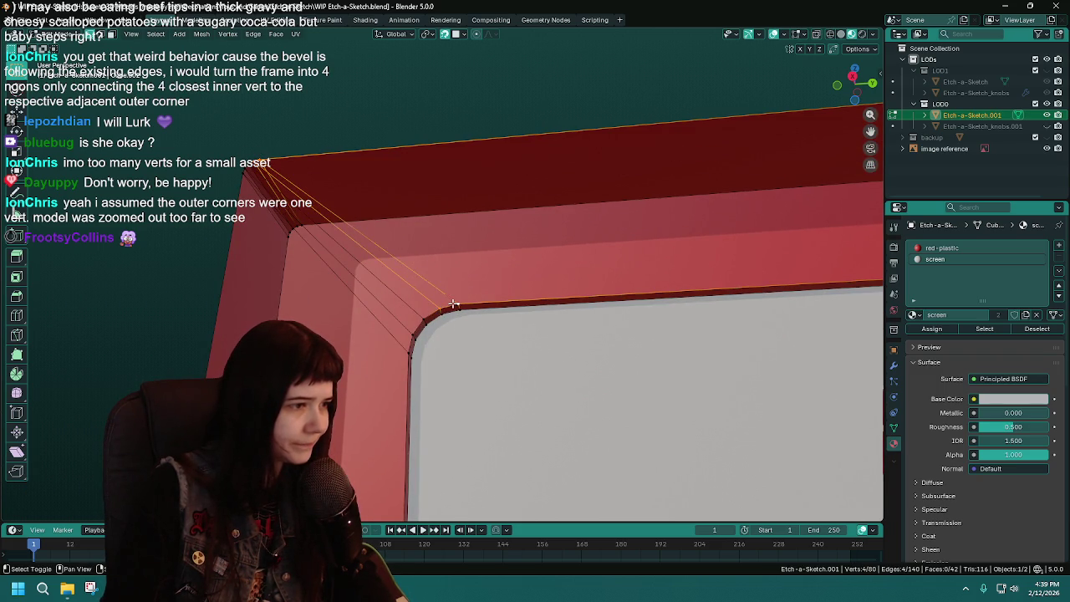
{"action": "key", "text": "f"}
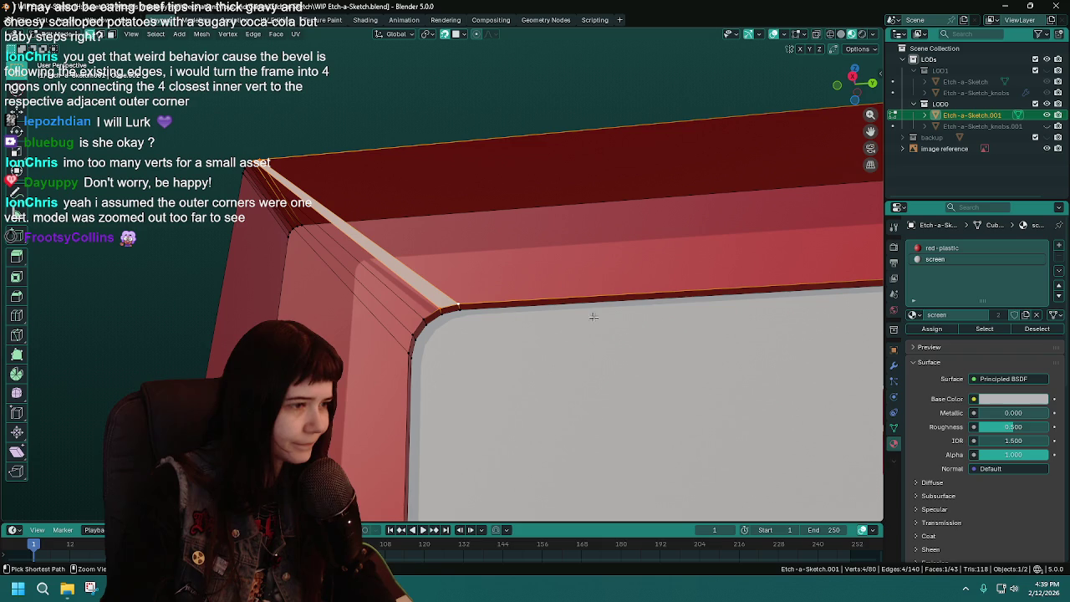
Assign the red plastic material to the newly filled face
{"action": "left_click", "coordinate": [943, 248]}
{"action": "left_click", "coordinate": [948, 330]}
{"action": "left_click", "coordinate": [948, 330]}
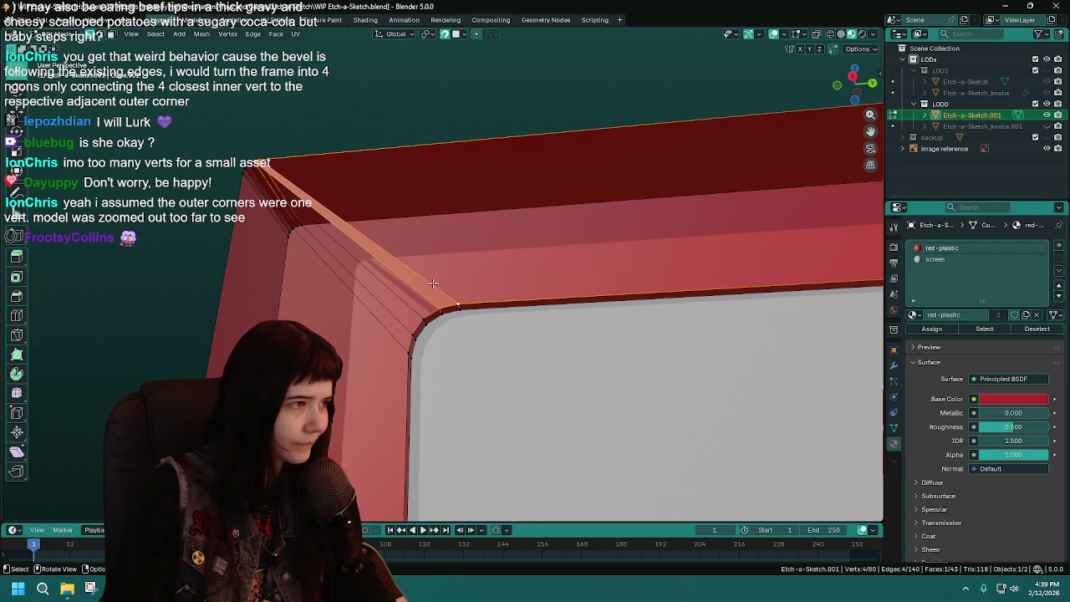
Fill the first bevel corner strip faces from selected corner vertices
{"action": "left_click", "coordinate": [440, 309]}
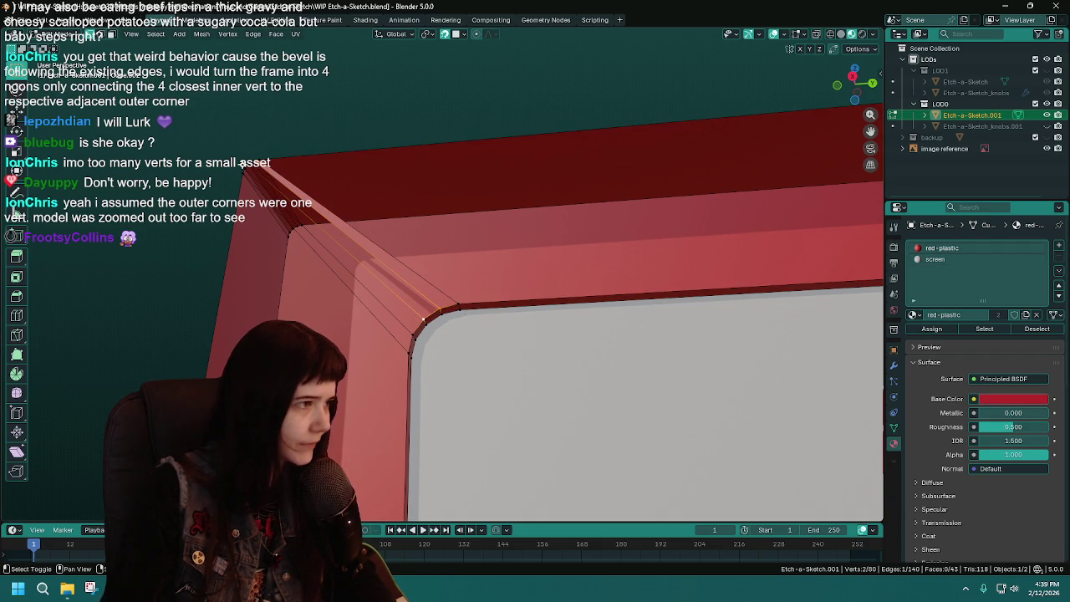
{"action": "key", "text": "f"}
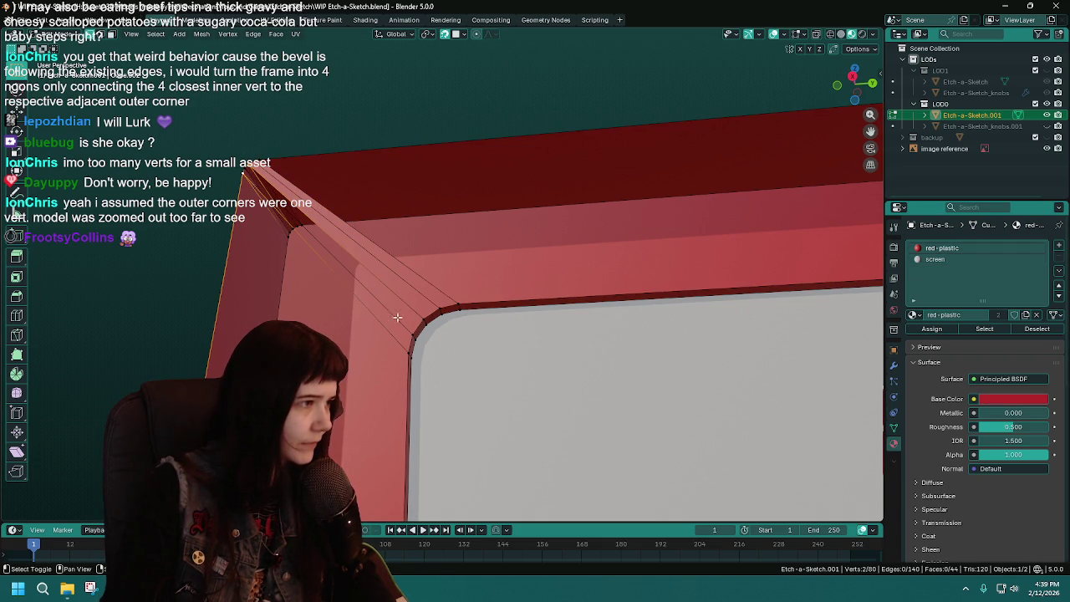
{"action": "left_click", "coordinate": [245, 167]}
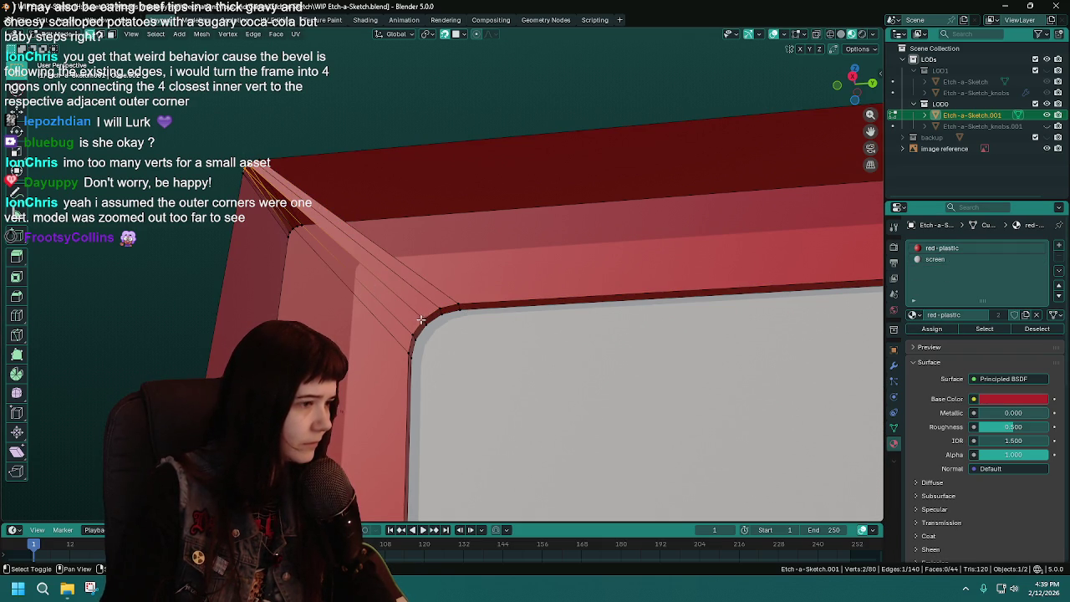
{"action": "key", "text": "f"}
{"action": "left_click", "coordinate": [243, 170], "text": "shift"}
{"action": "key", "text": "f"}
Fill the top corner face from four selected vertices and save the file
{"action": "middle_click_drag", "start_coordinate": [243, 169], "coordinate": [115, 171]}
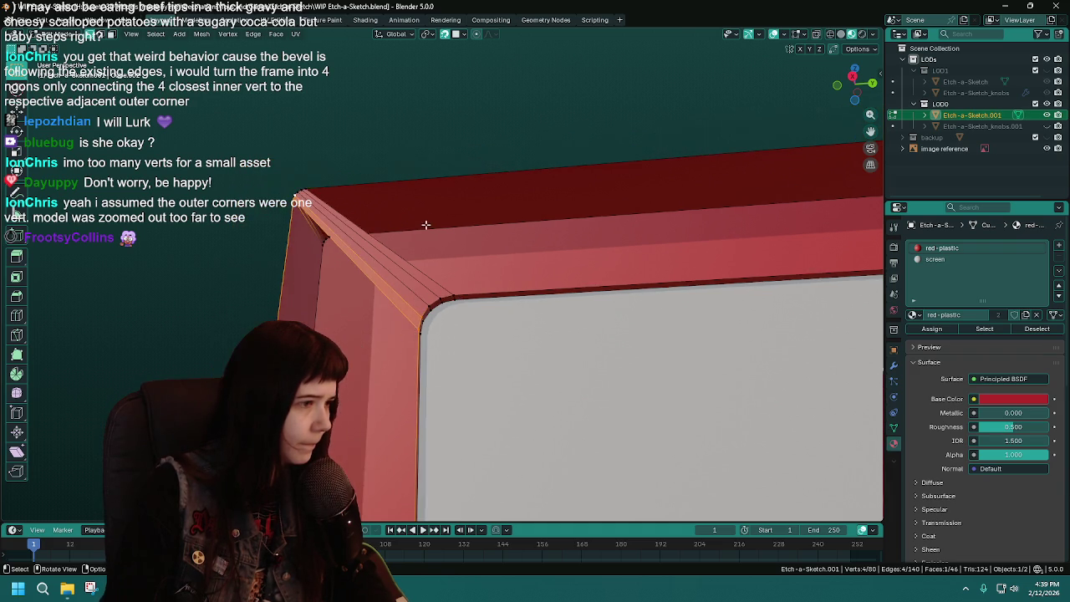
{"action": "left_click", "coordinate": [311, 266]}
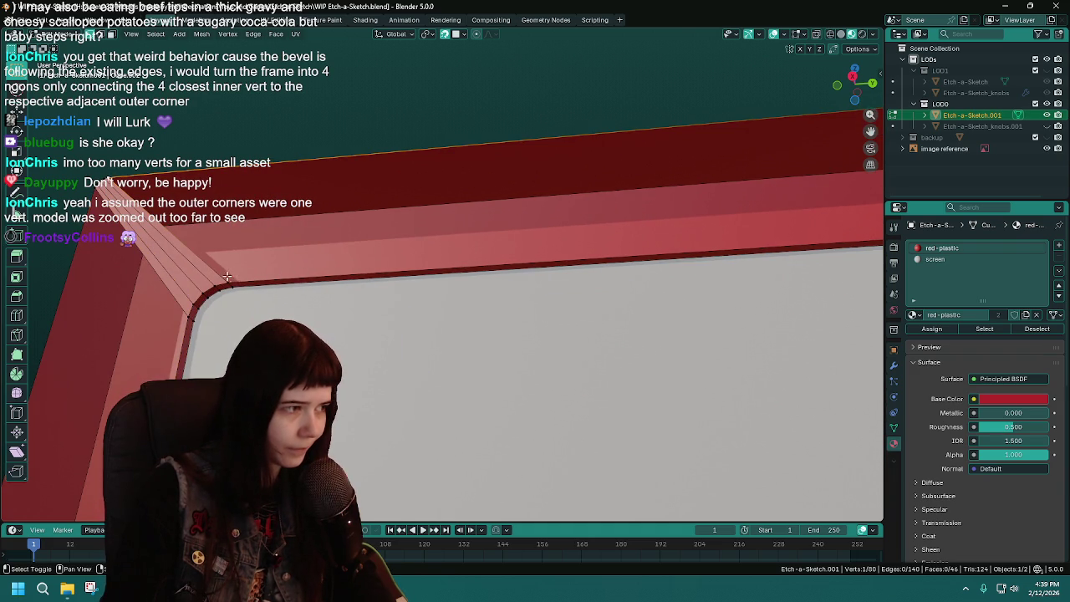
{"action": "left_click", "coordinate": [228, 277], "text": "shift"}
{"action": "mouse_move", "coordinate": [229, 277]}
{"action": "middle_mouse_down"}
{"action": "mouse_move", "coordinate": [430, 257]}
{"action": "mouse_move", "coordinate": [586, 179]}
{"action": "middle_mouse_up"}
{"action": "left_click", "coordinate": [585, 179], "text": "shift"}
{"action": "left_click", "coordinate": [597, 157], "text": "shift"}
{"action": "key", "text": "f"}
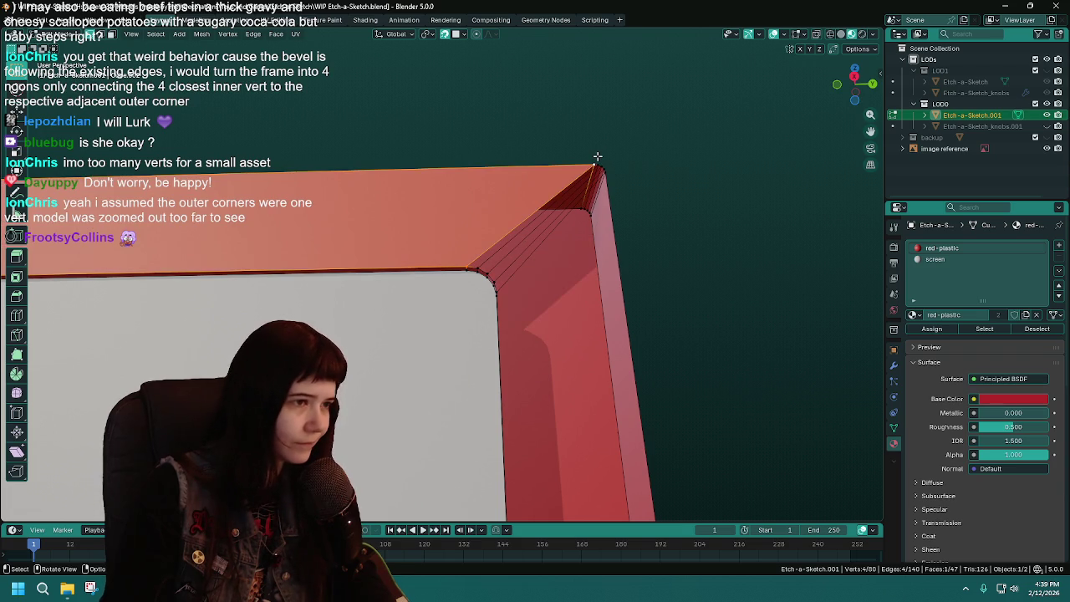
{"action": "scroll", "coordinate": [597, 157], "scroll_direction": "up", "scroll_amount": 2}
{"action": "key", "text": "ctrl+s"}
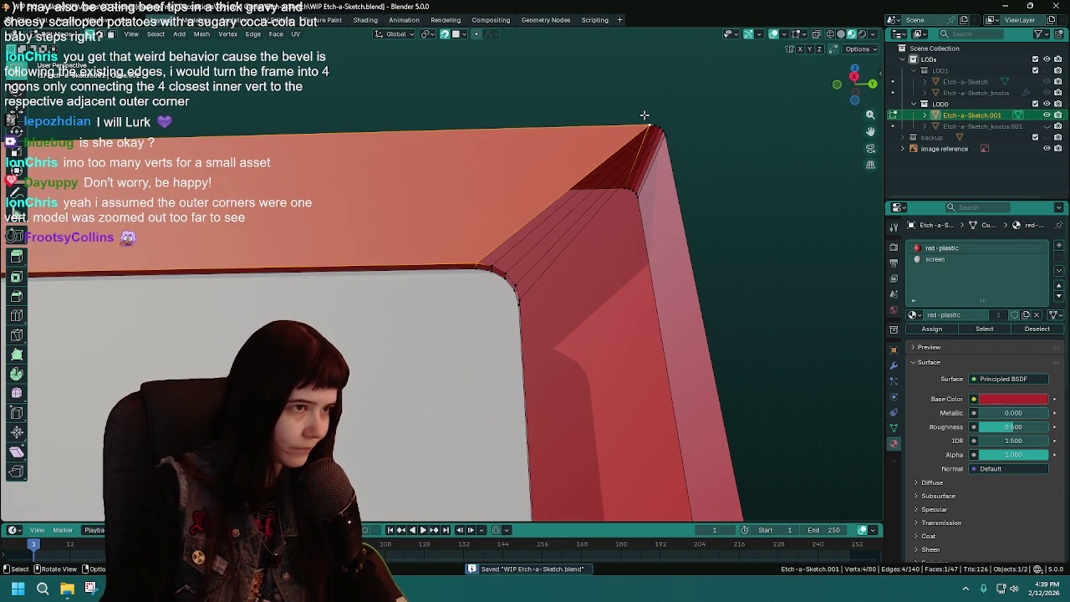
Fill the remaining faces along the top-corner bevel strip
{"action": "left_click", "coordinate": [657, 122]}
{"action": "left_click", "coordinate": [478, 265], "text": "shift"}
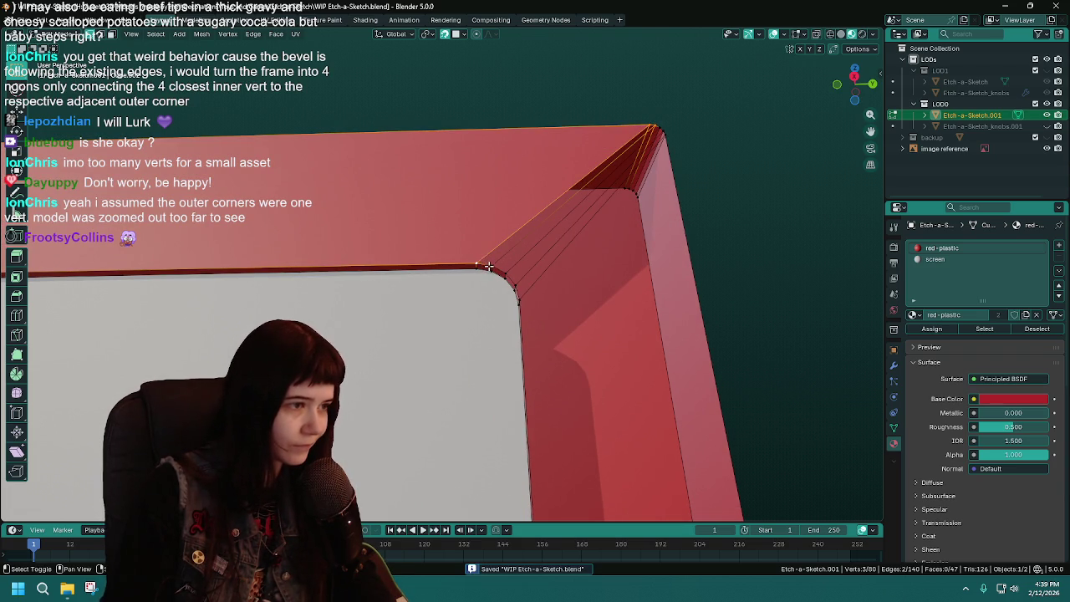
{"action": "key", "text": "f"}
{"action": "left_click", "coordinate": [507, 271], "text": "shift"}
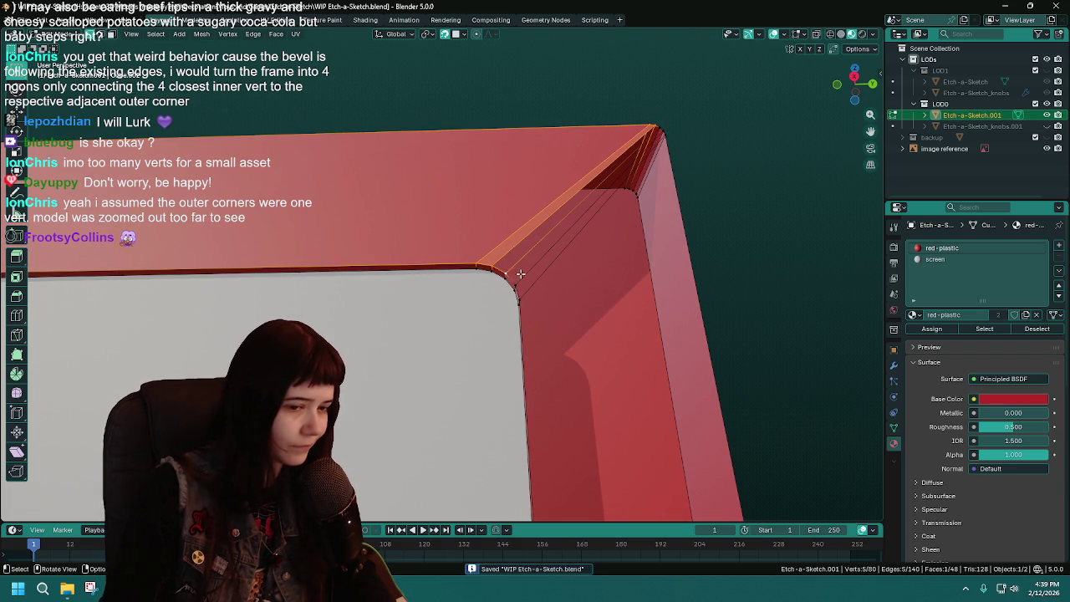
{"action": "left_click", "coordinate": [506, 272]}
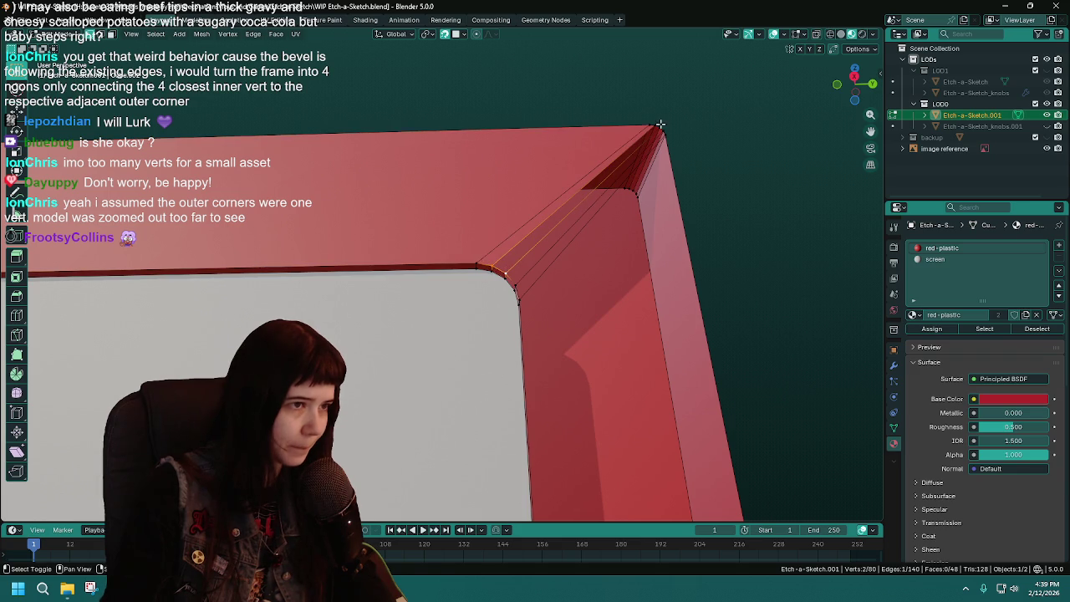
{"action": "key", "text": "f"}
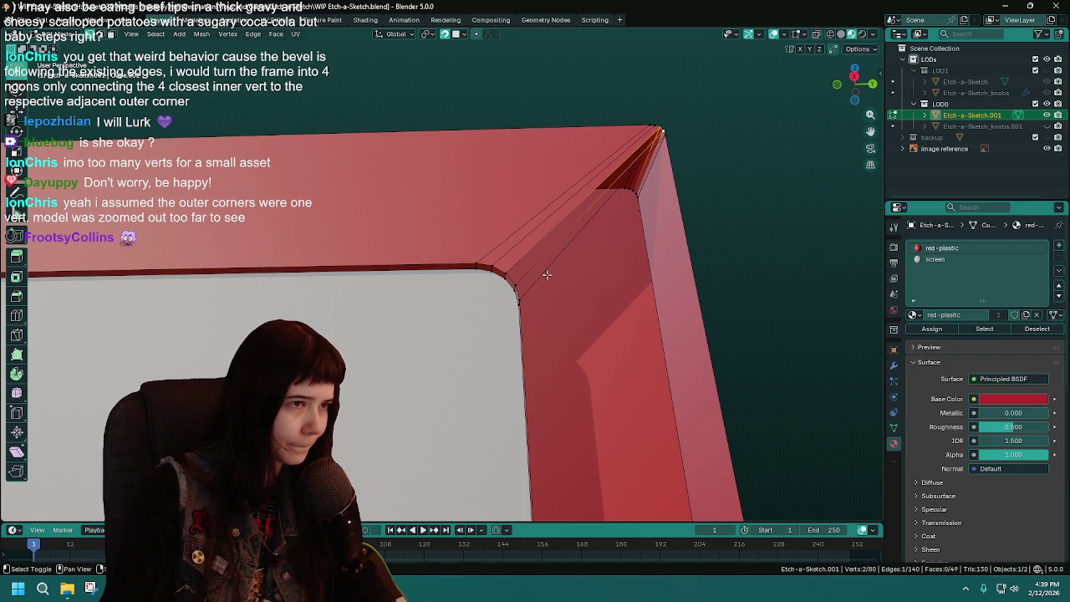
{"action": "key", "text": "f"}
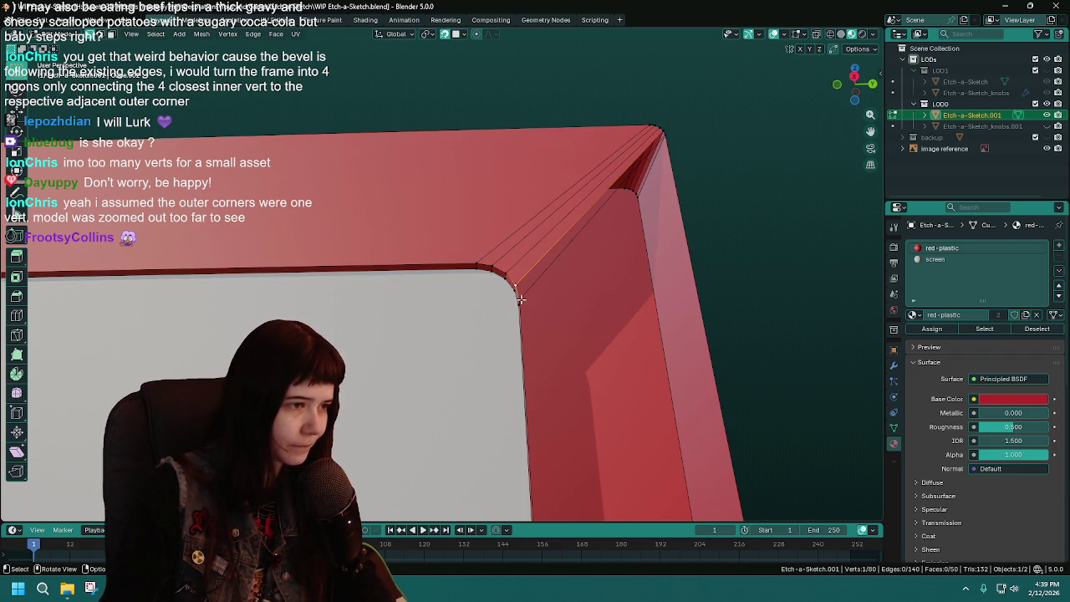
{"action": "key", "text": "f"}
Fill the chamfer faces at the lower corner, then select the bottom-left corner vertex
{"action": "mouse_move", "coordinate": [673, 139]}
{"action": "middle_mouse_down"}
{"action": "mouse_move", "coordinate": [571, 155]}
{"action": "mouse_move", "coordinate": [539, 220]}
{"action": "mouse_move", "coordinate": [507, 231]}
{"action": "middle_mouse_up"}
{"action": "left_click", "coordinate": [350, 215]}
{"action": "left_click", "coordinate": [512, 443], "text": "shift"}
{"action": "key", "text": "j"}
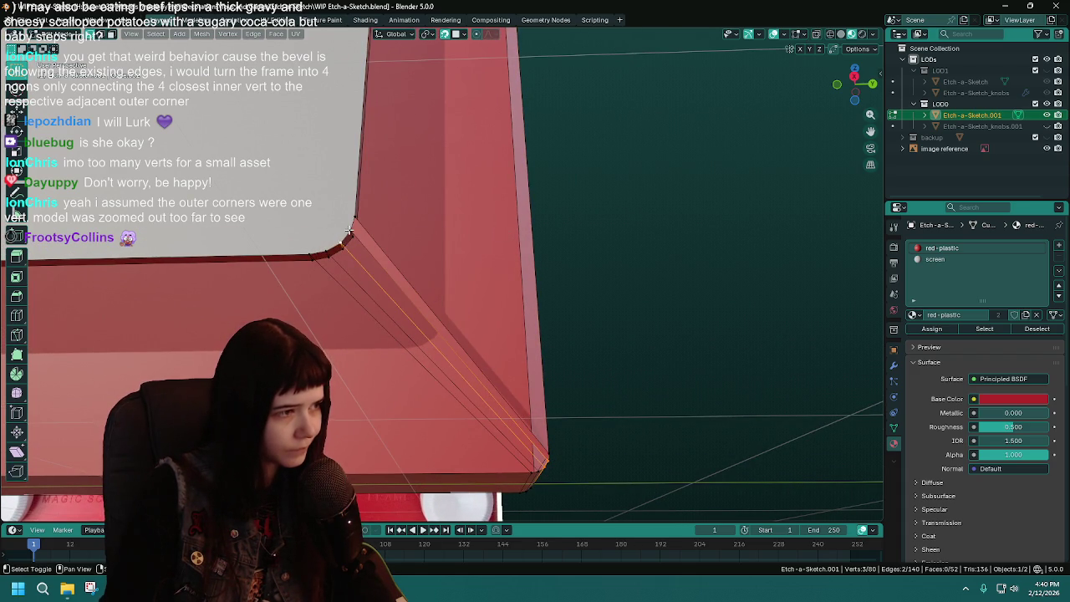
{"action": "left_click", "coordinate": [327, 249]}
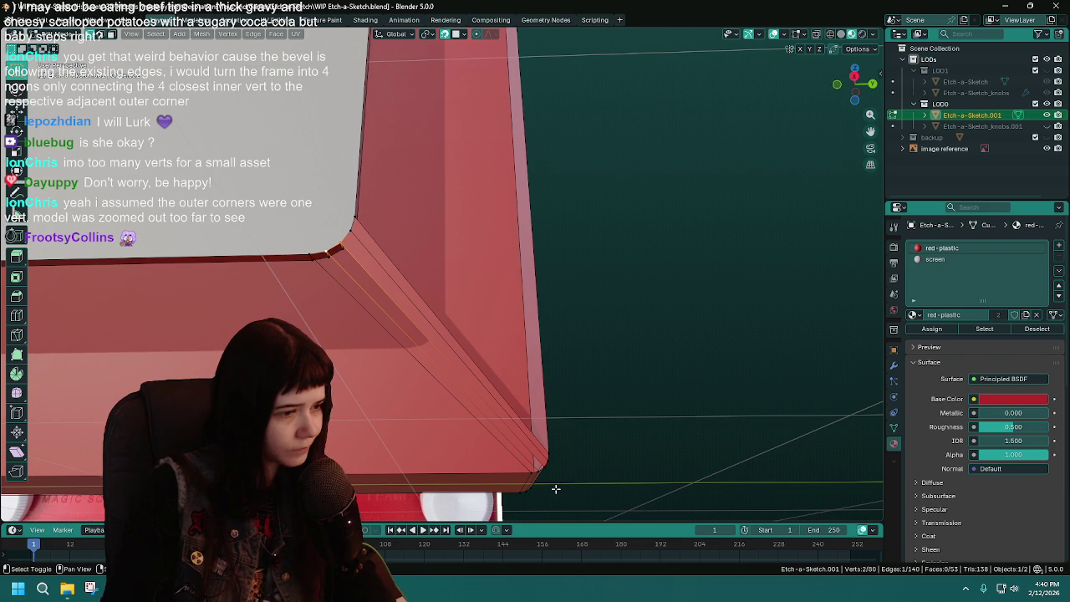
{"action": "key", "text": "ctrl+z"}
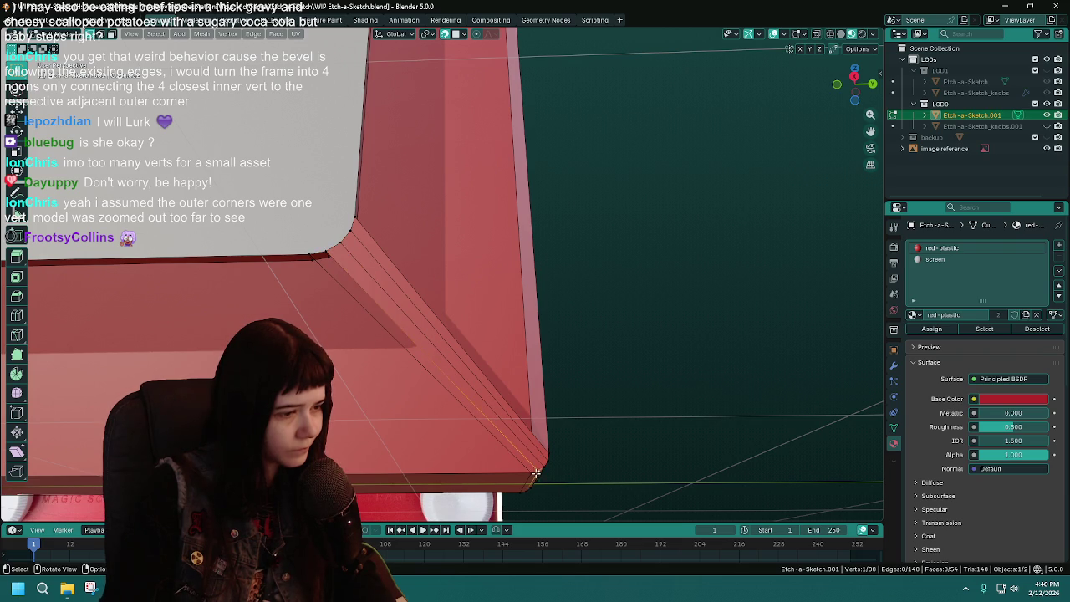
{"action": "key", "text": "f"}
{"action": "mouse_move", "coordinate": [332, 280]}
{"action": "middle_mouse_down"}
{"action": "mouse_move", "coordinate": [601, 234]}
{"action": "mouse_move", "coordinate": [202, 323]}
{"action": "middle_mouse_up"}
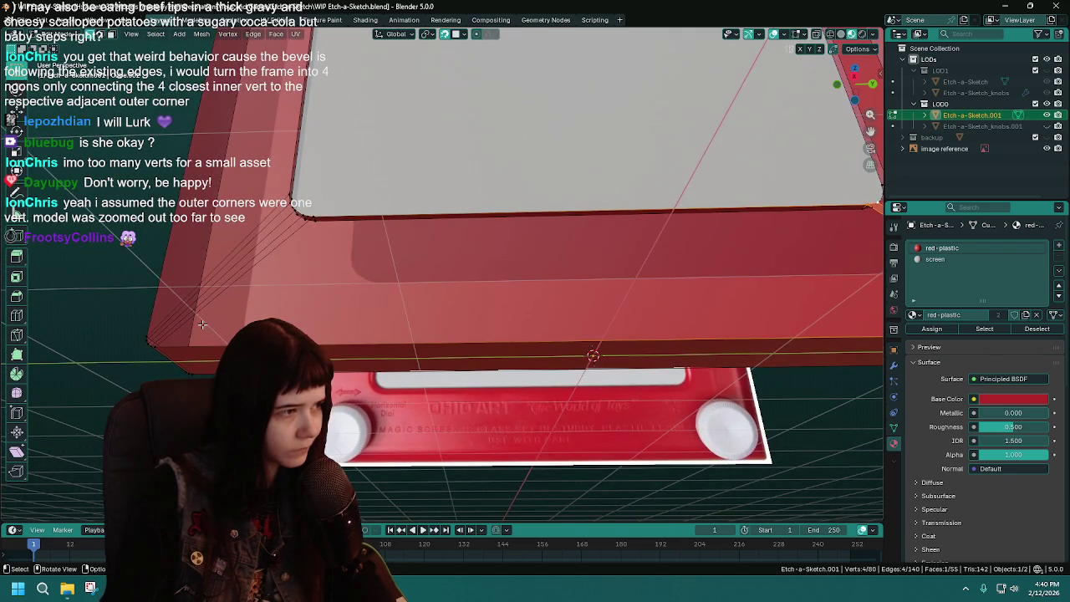
{"action": "left_click", "coordinate": [139, 342]}
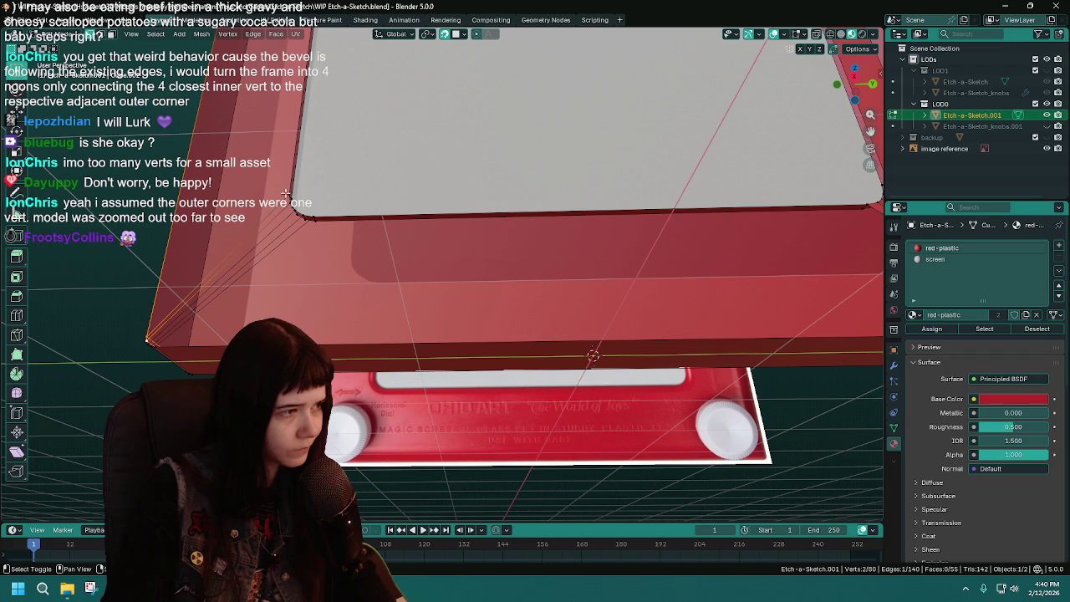
{"action": "middle_click_drag", "start_coordinate": [320, 218], "coordinate": [374, 203], "text": "shift"}
{"action": "scroll", "coordinate": [374, 202], "scroll_direction": "up", "scroll_amount": 3}
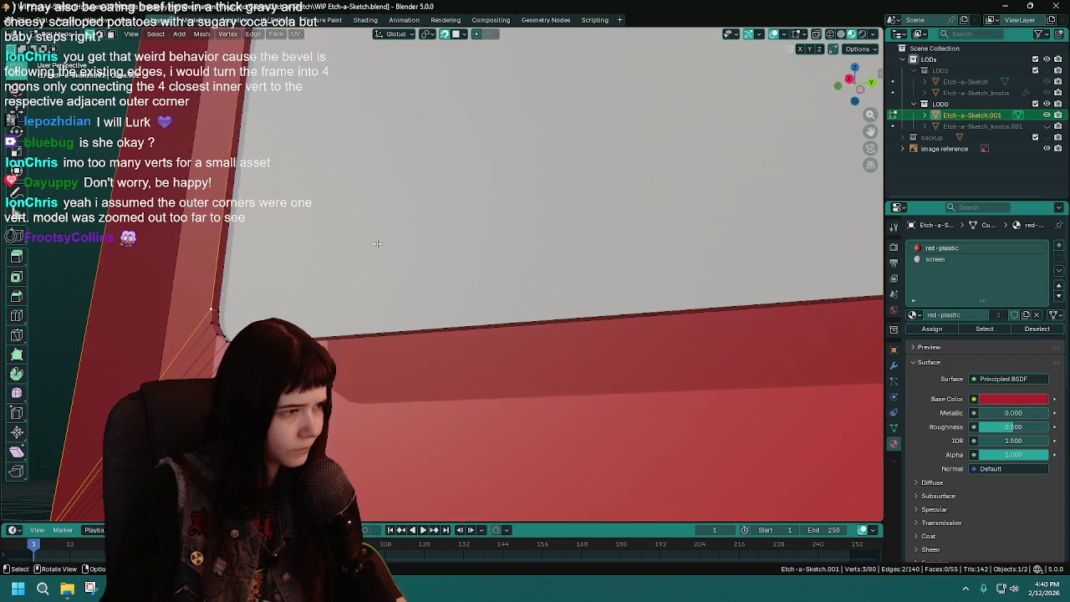
Fill several diagonal strip faces at the lower corner
{"action": "scroll", "coordinate": [373, 202], "scroll_direction": "down", "scroll_amount": 2}
{"action": "key", "text": "f"}
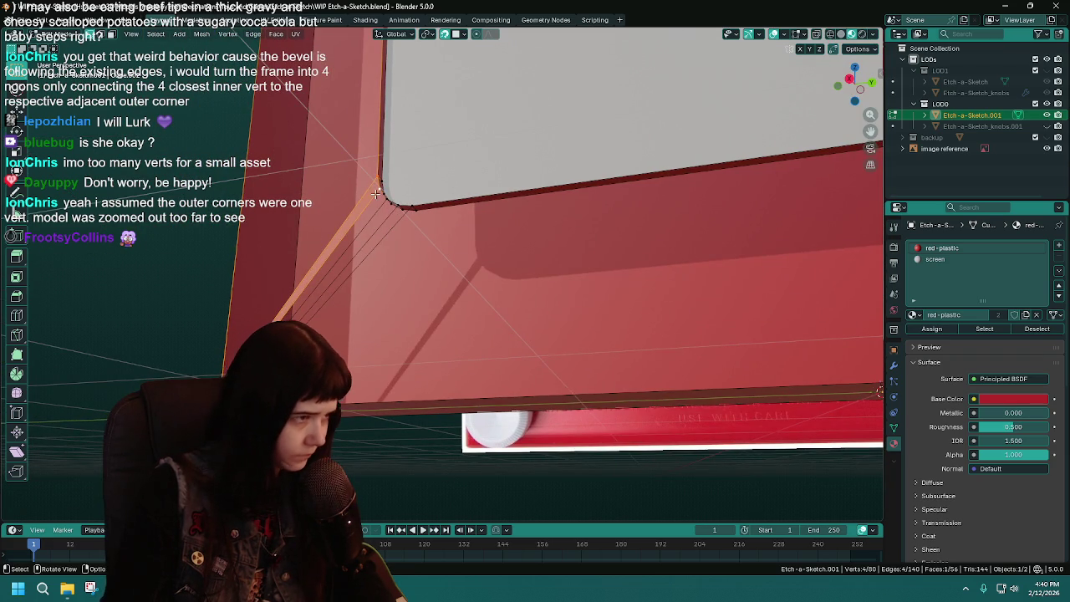
{"action": "left_click", "coordinate": [380, 202]}
{"action": "left_click", "coordinate": [380, 202], "text": "shift"}
{"action": "scroll", "coordinate": [401, 175], "scroll_direction": "down", "scroll_amount": 3}
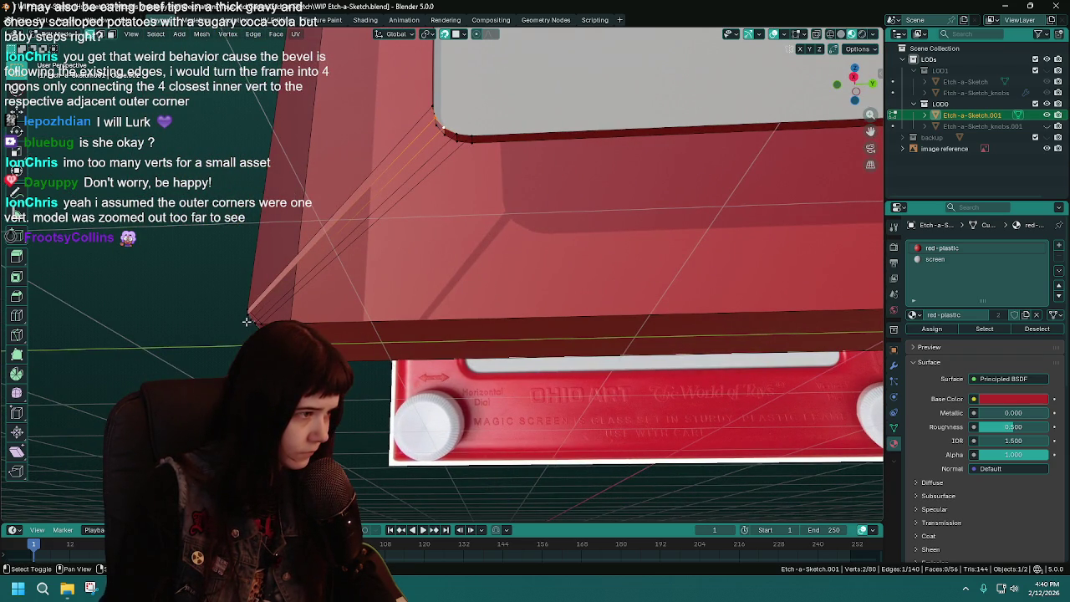
{"action": "key", "text": "f"}
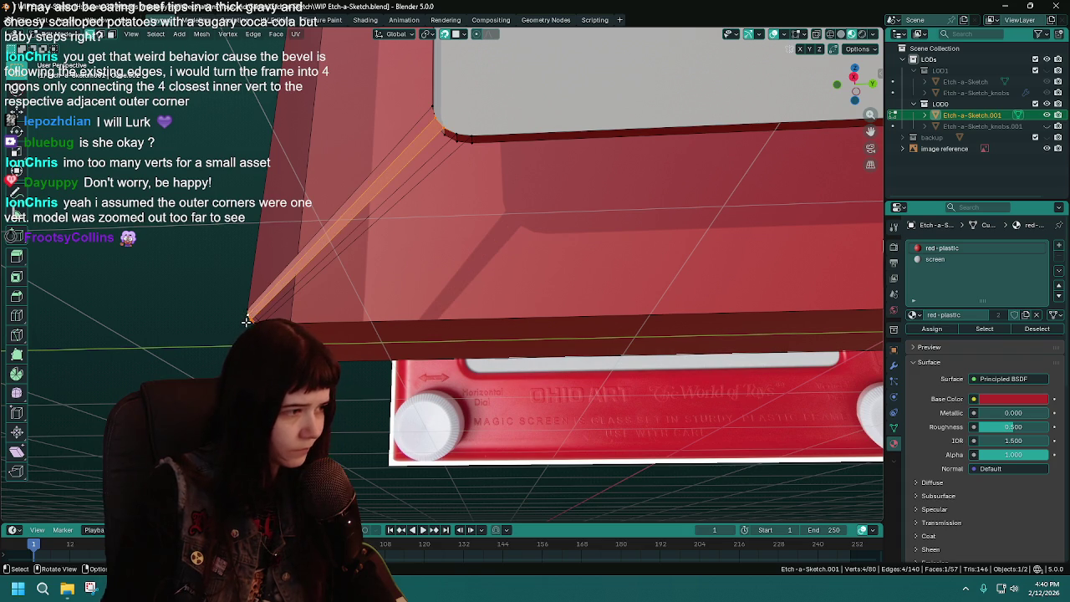
{"action": "left_click", "coordinate": [249, 321]}
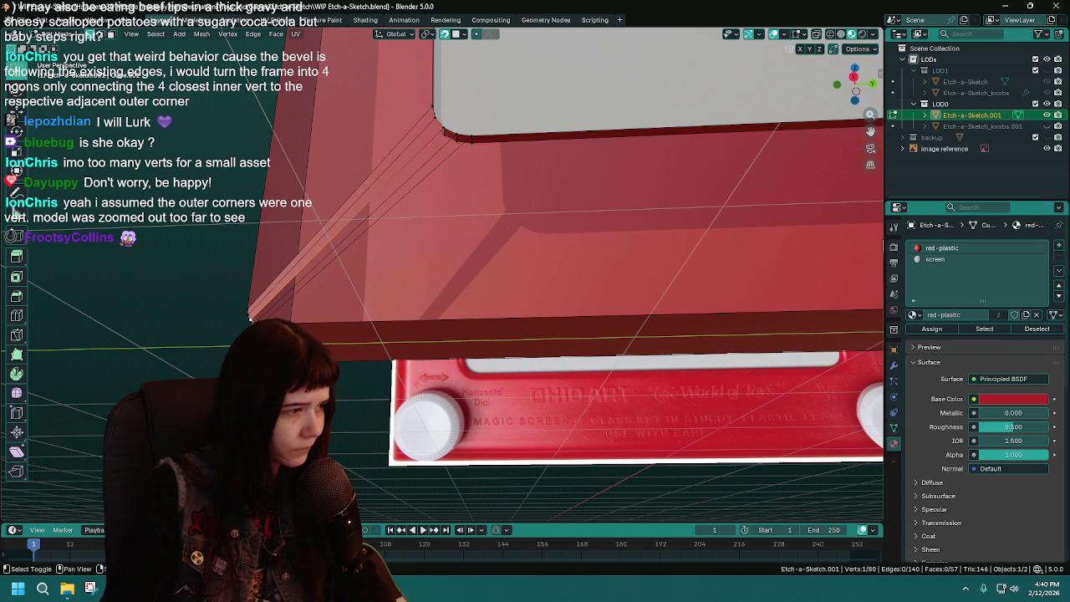
{"action": "key", "text": "f"}
{"action": "left_click", "coordinate": [459, 131], "text": "shift"}
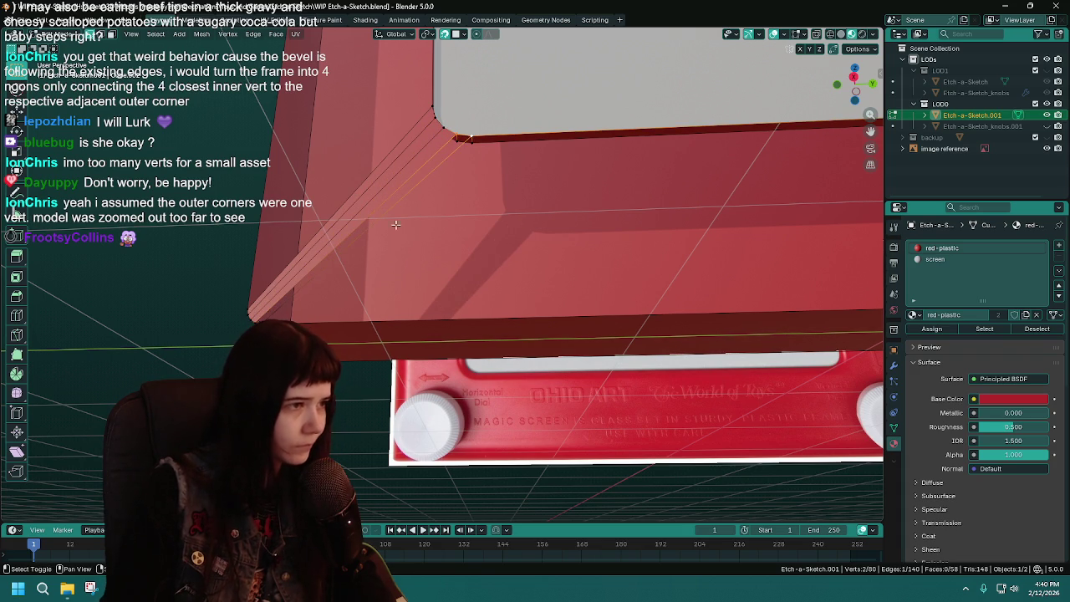
{"action": "key", "text": "f"}
Fill the diagonal strip face on the frame's other corner and save
{"action": "left_click", "coordinate": [487, 153]}
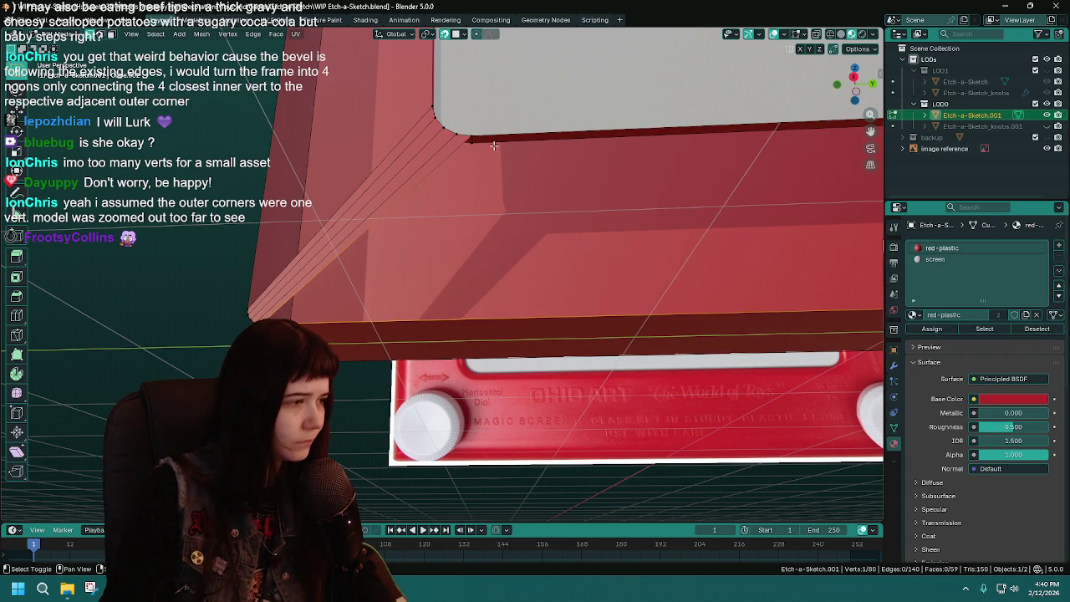
{"action": "left_click", "coordinate": [490, 119], "text": "shift"}
{"action": "mouse_move", "coordinate": [490, 119]}
{"action": "middle_mouse_down"}
{"action": "mouse_move", "coordinate": [588, 178]}
{"action": "mouse_move", "coordinate": [635, 284]}
{"action": "middle_mouse_up"}
{"action": "left_click", "coordinate": [786, 318], "text": "ctrl"}
{"action": "key", "text": "f"}
{"action": "key", "text": "ctrl+s"}
Select corner vertices around the top-right and top-left corners
{"action": "mouse_move", "coordinate": [637, 288]}
{"action": "middle_mouse_down"}
{"action": "mouse_move", "coordinate": [608, 198]}
{"action": "mouse_move", "coordinate": [412, 261]}
{"action": "middle_mouse_up"}
{"action": "left_click", "coordinate": [376, 245]}
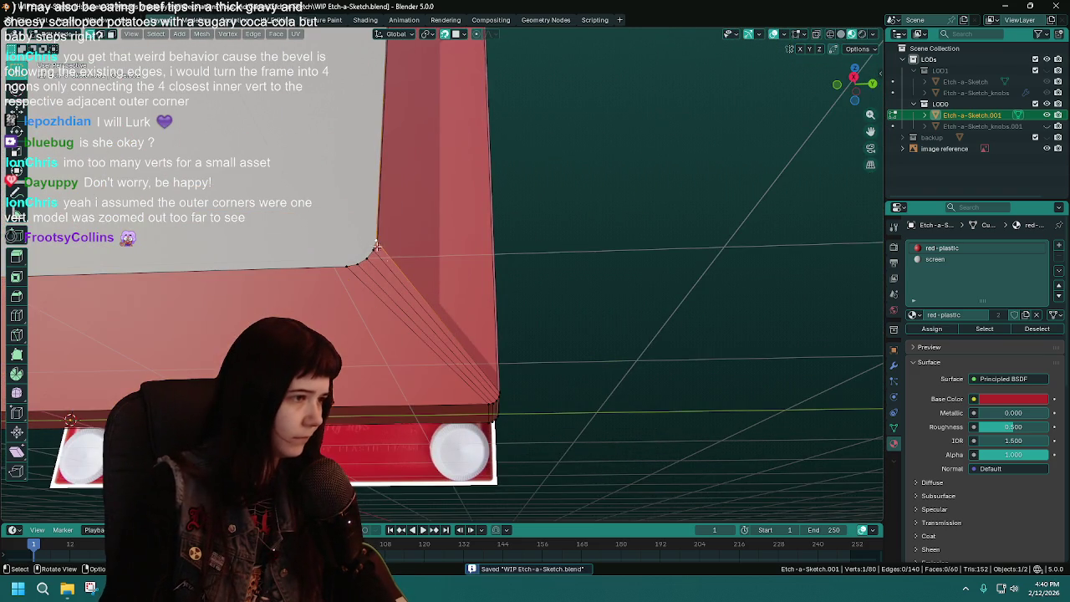
{"action": "left_click", "coordinate": [500, 393], "text": "shift"}
{"action": "mouse_move", "coordinate": [500, 393]}
{"action": "middle_mouse_down"}
{"action": "mouse_move", "coordinate": [424, 256]}
{"action": "mouse_move", "coordinate": [480, 270]}
{"action": "middle_mouse_up"}
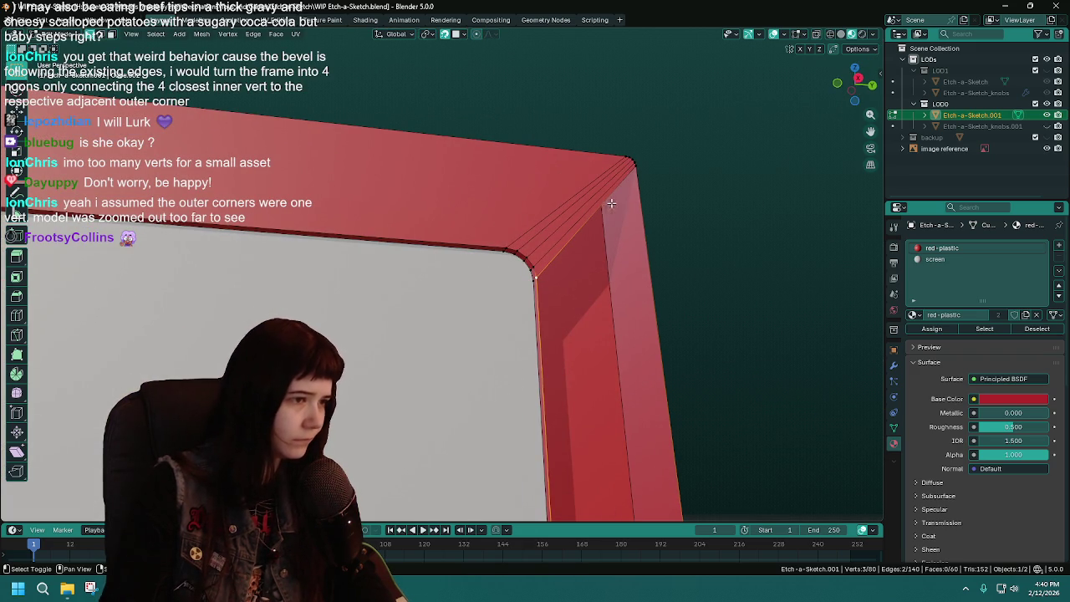
{"action": "left_click", "coordinate": [650, 162], "text": "shift"}
{"action": "mouse_move", "coordinate": [650, 162]}
{"action": "middle_mouse_down"}
{"action": "mouse_move", "coordinate": [512, 200]}
{"action": "mouse_move", "coordinate": [168, 194]}
{"action": "middle_mouse_up"}
{"action": "left_click", "coordinate": [53, 141]}
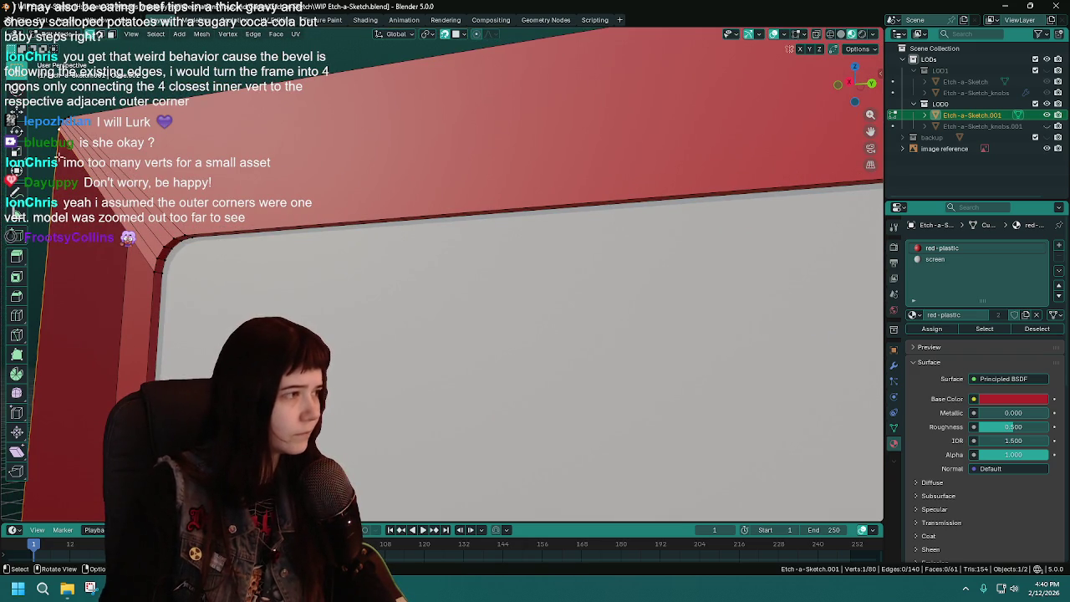
{"action": "left_click", "coordinate": [134, 282], "text": "shift"}
{"action": "middle_click_drag", "start_coordinate": [150, 286], "coordinate": [318, 273]}
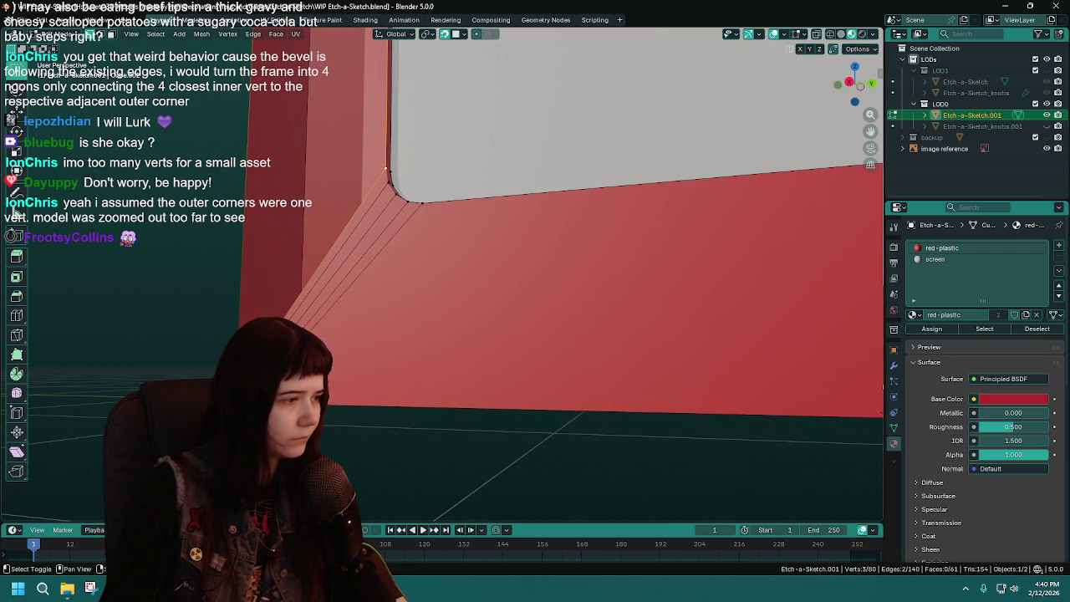
Return to Object Mode, frame the whole Etch-a-Sketch, and switch to front view
{"action": "key", "text": "Tab"}
{"action": "key", "text": "KP_Decimal"}
{"action": "key", "text": "KP_1"}
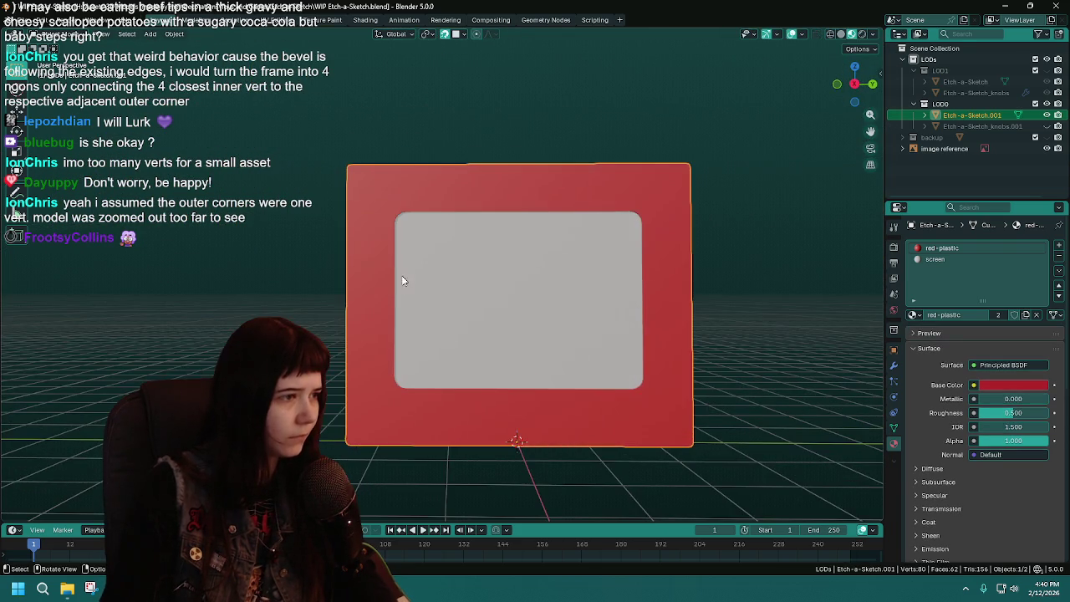
Deselect the whole mesh, return to Object Mode, and save the file
{"action": "middle_click_drag", "start_coordinate": [475, 270], "coordinate": [643, 294]}
{"action": "key", "text": "Tab"}
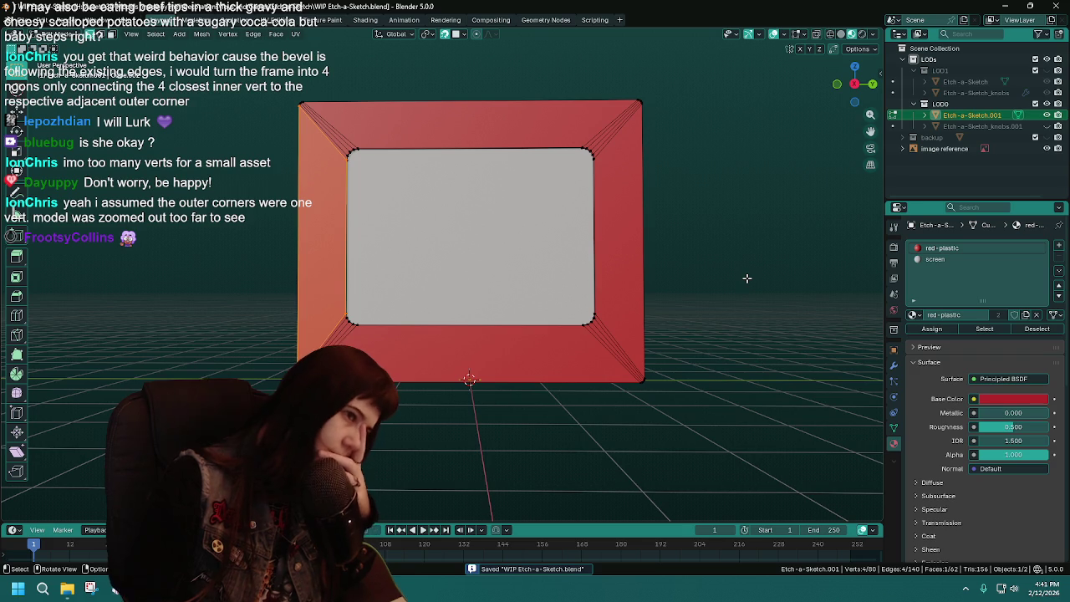
{"action": "key", "text": "alt+a"}
{"action": "middle_click_drag", "start_coordinate": [747, 279], "coordinate": [727, 281]}
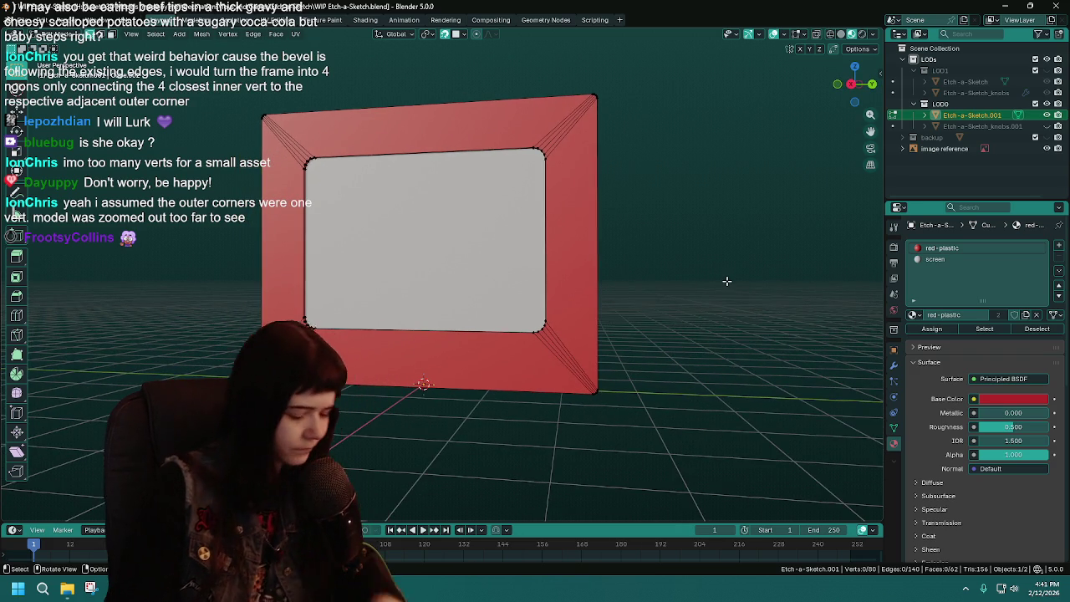
{"action": "key", "text": "Tab"}
{"action": "middle_click_drag", "start_coordinate": [727, 280], "coordinate": [675, 264]}
{"action": "key", "text": "ctrl+s"}
Duplicate the frame in place and rename the copy as a backup
{"action": "key", "text": "shift+d"}
{"action": "right_click", "coordinate": [566, 276]}
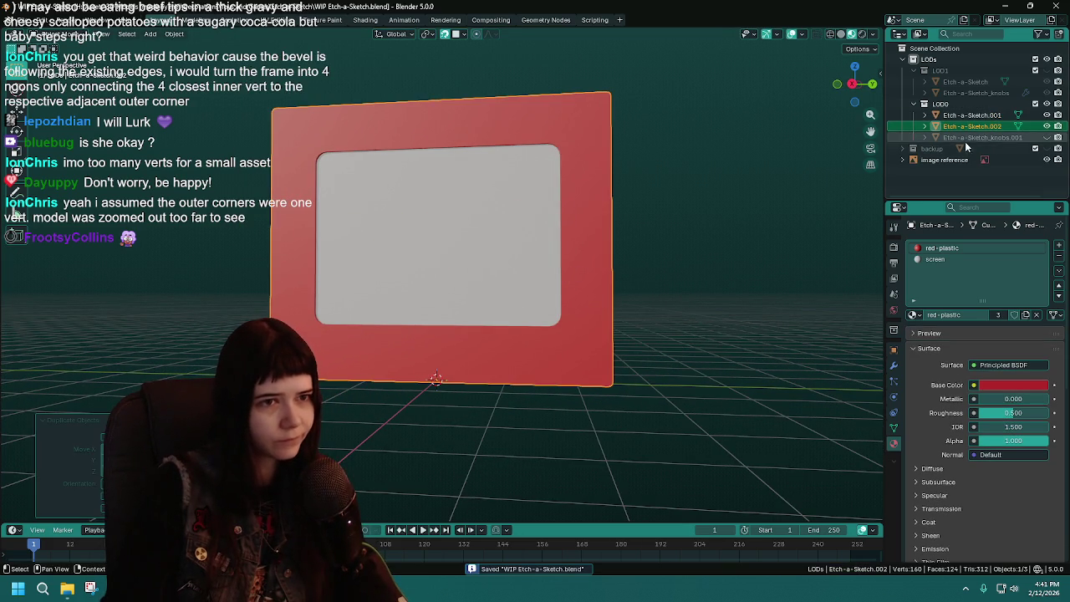
{"action": "double_click", "coordinate": [1004, 124]}
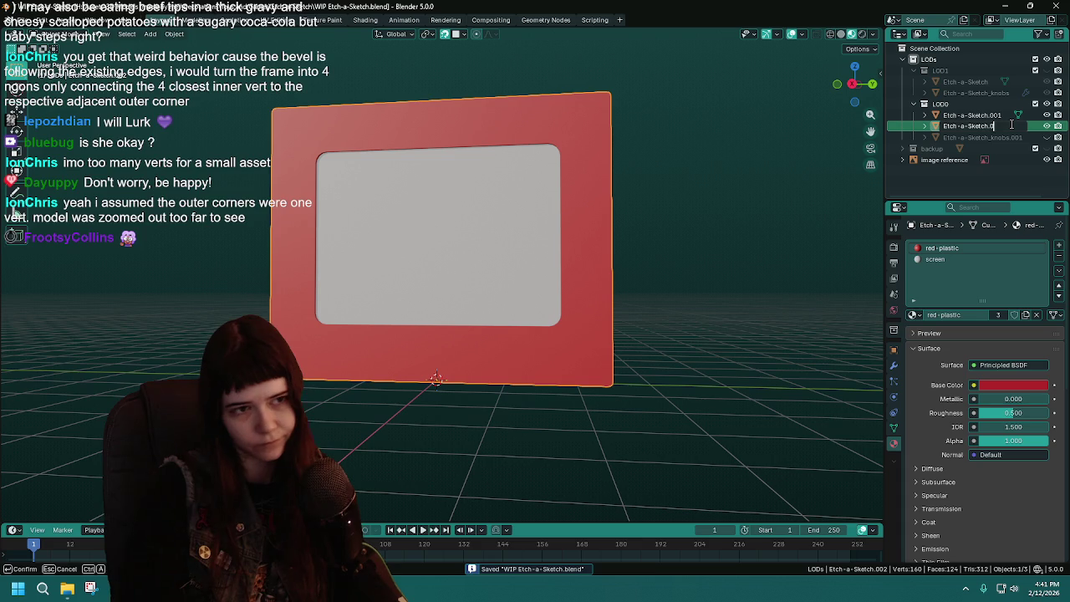
{"action": "key", "text": "BackSpace"}
{"action": "key", "text": "BackSpace"}
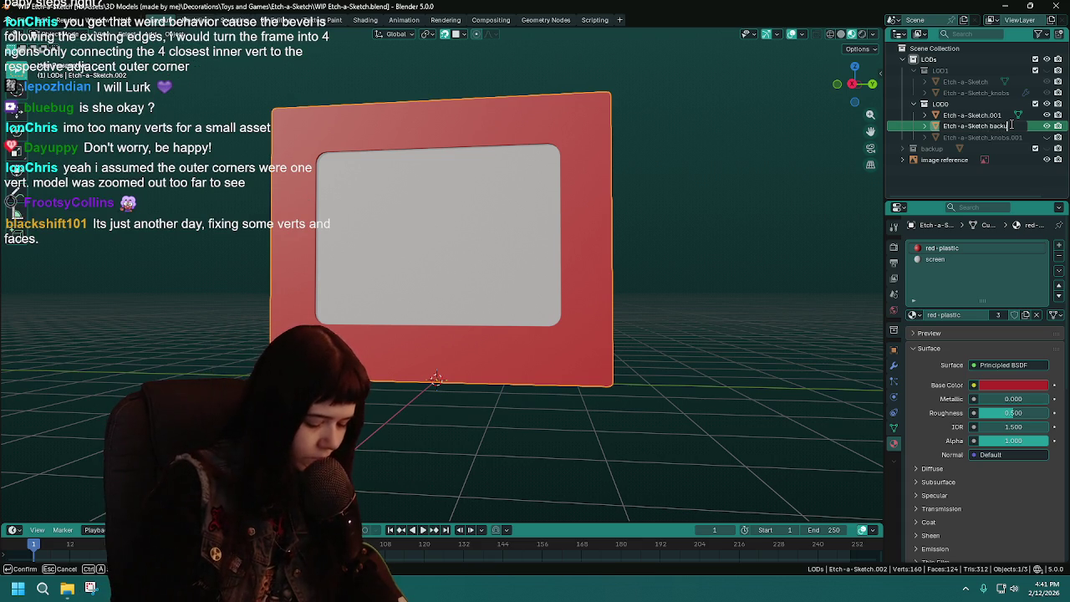
{"action": "type", "text": "p"}
{"action": "key", "text": "Return"}
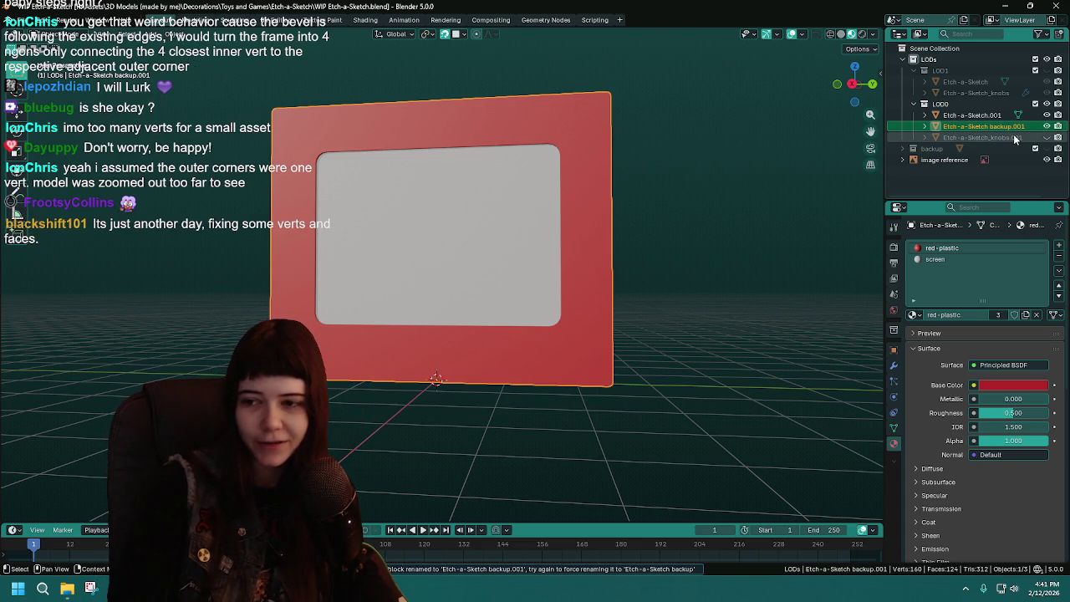
Rename the copy to 'Etch-a-Sketch backup2' and save the file
{"action": "double_click", "coordinate": [995, 126]}
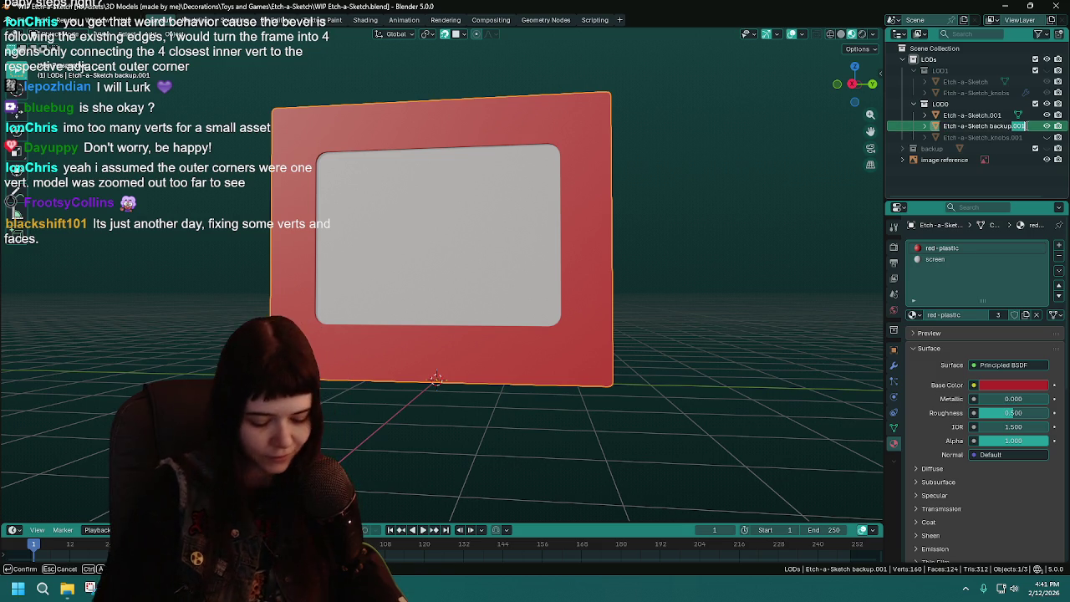
{"action": "type", "text": "2"}
{"action": "key", "text": "Return"}
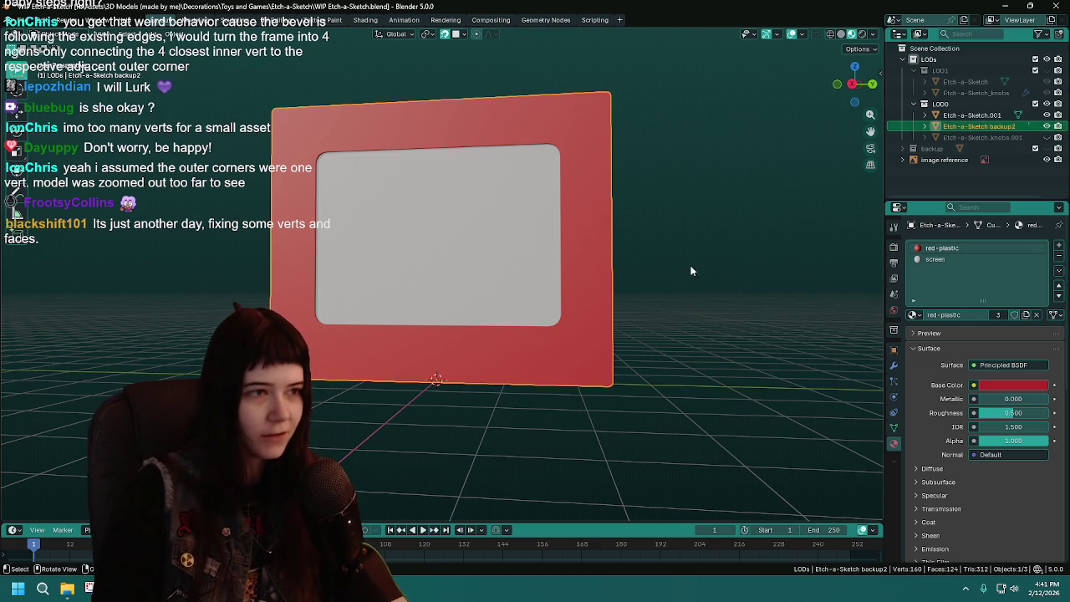
{"action": "middle_click_drag", "start_coordinate": [707, 262], "coordinate": [698, 269]}
{"action": "key", "text": "ctrl+s"}
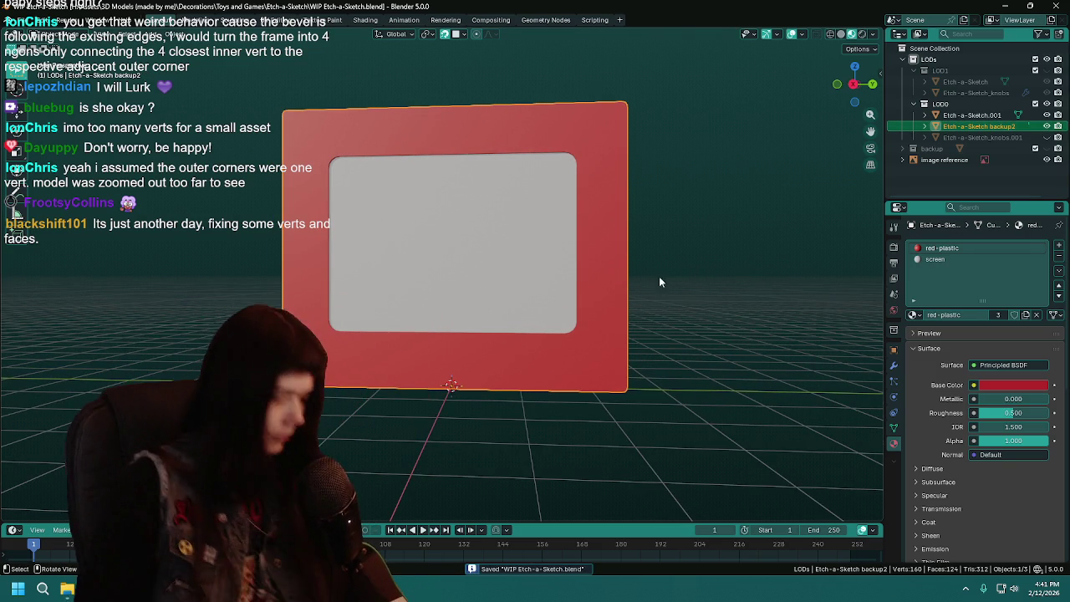
{"action": "middle_click_drag", "start_coordinate": [661, 252], "coordinate": [659, 247]}
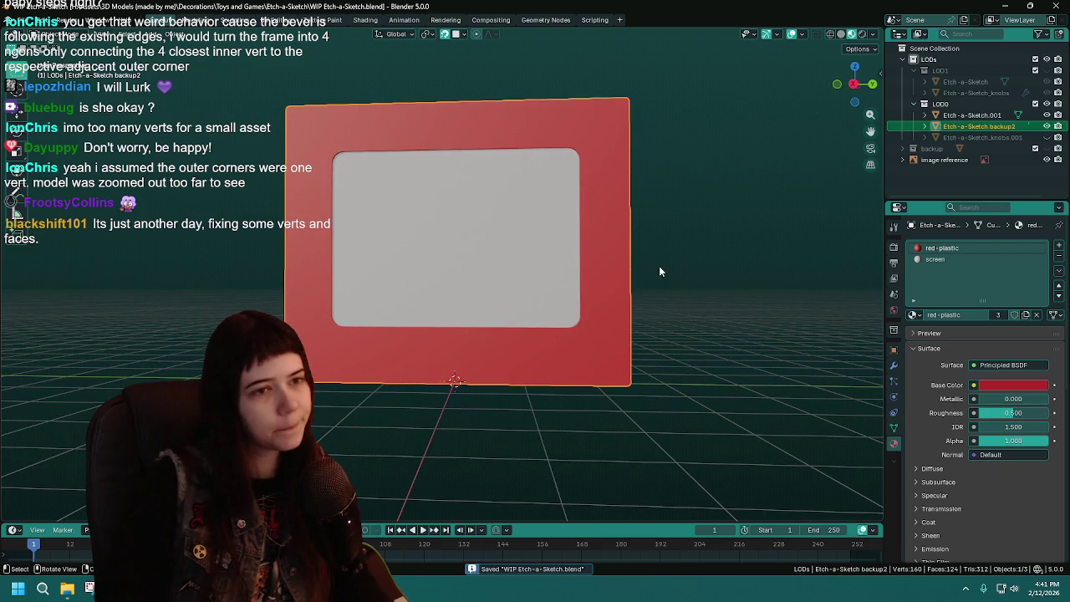
{"action": "middle_click_drag", "start_coordinate": [533, 249], "coordinate": [557, 248]}
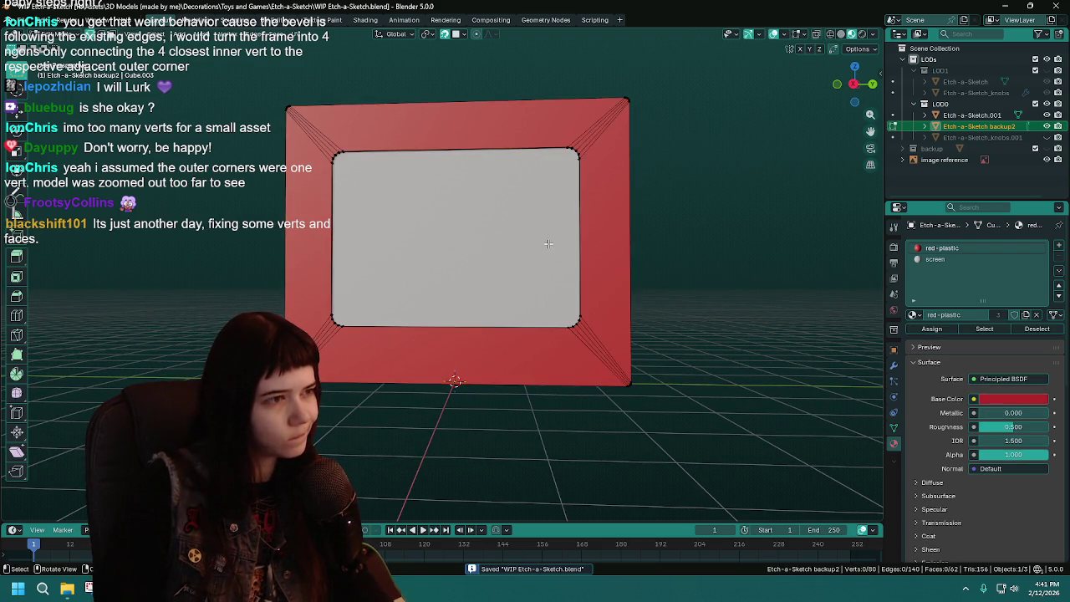
Select the inner screen-border edge loop in front view with X-ray on, and save
{"action": "key", "text": "Tab"}
{"action": "scroll", "coordinate": [556, 245], "scroll_direction": "up", "scroll_amount": 2}
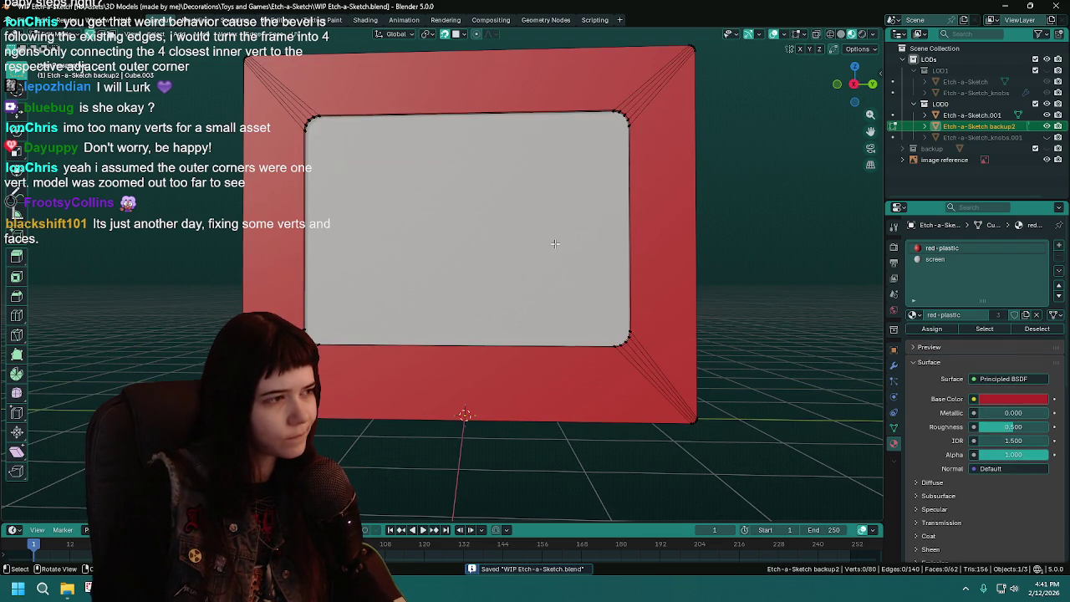
{"action": "left_click", "coordinate": [520, 110], "text": "alt"}
{"action": "key", "text": "KP_3"}
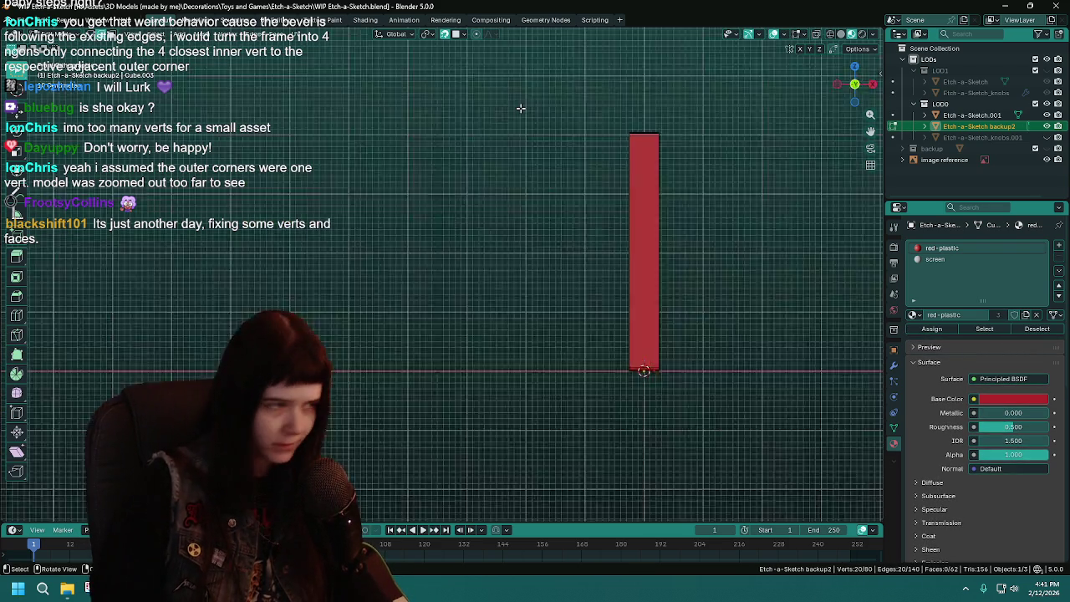
{"action": "key", "text": "KP_1"}
{"action": "key", "text": "ctrl+s"}
{"action": "key", "text": "z"}
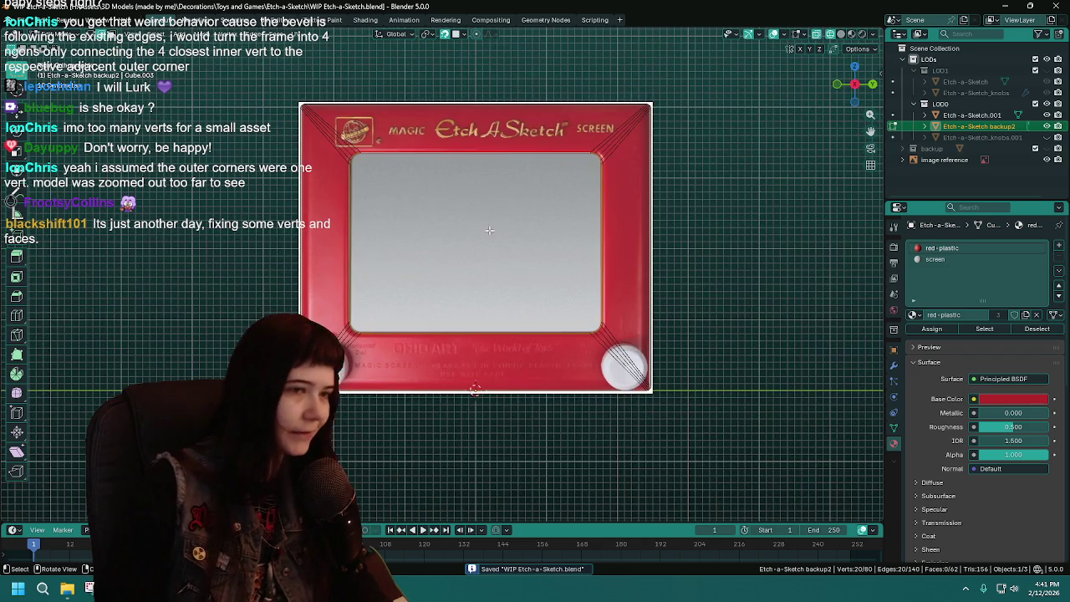
{"action": "scroll", "coordinate": [494, 237], "scroll_direction": "up", "scroll_amount": 1}
{"action": "scroll", "coordinate": [494, 237], "scroll_direction": "up", "scroll_amount": 1}
Bevel the inner edge loop with 4 segments
{"action": "key", "text": "ctrl+b"}
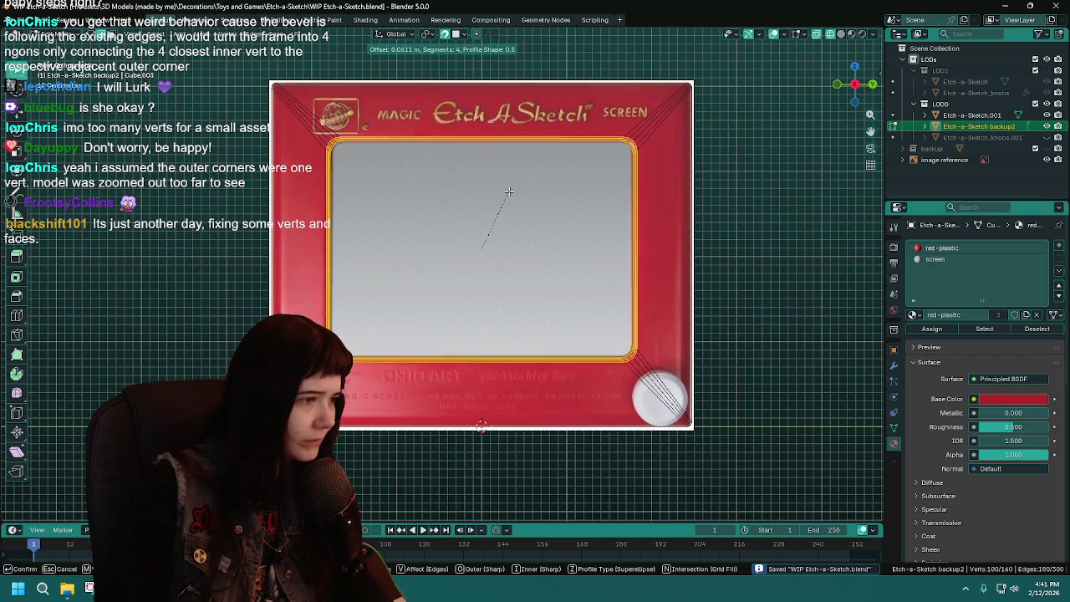
{"action": "left_click", "coordinate": [509, 190]}
{"action": "scroll", "coordinate": [514, 209], "scroll_direction": "up", "scroll_amount": 2}
{"action": "scroll", "coordinate": [520, 233], "scroll_direction": "up", "scroll_amount": 2}
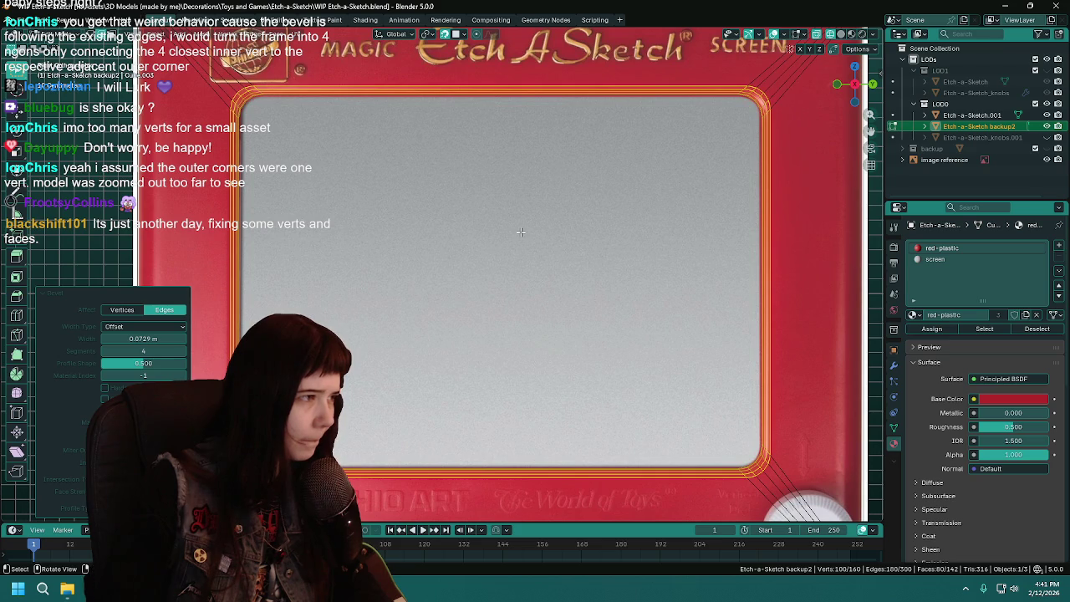
{"action": "middle_click_drag", "start_coordinate": [509, 233], "coordinate": [811, 44]}
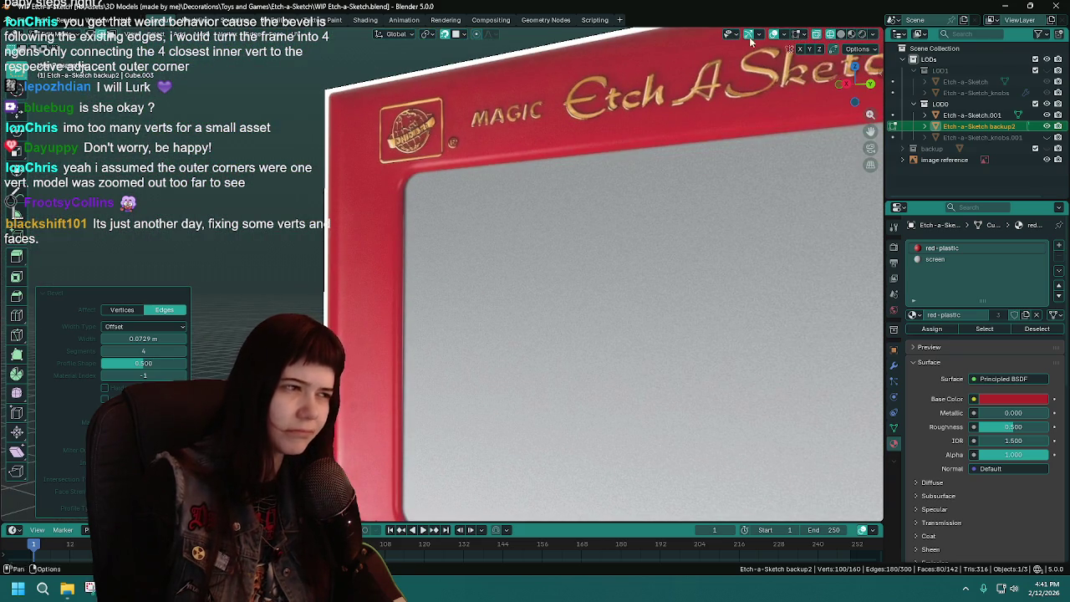
{"action": "key", "text": "z"}
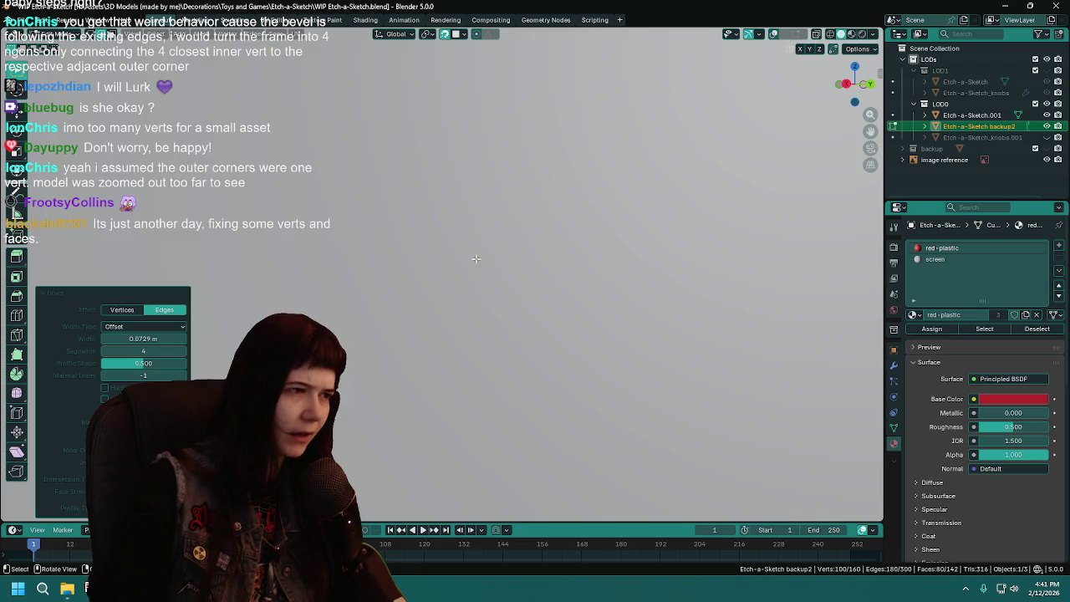
Inspect the rounded screen opening in Material Preview, then return to front view
{"action": "key", "text": "z"}
{"action": "left_click", "coordinate": [443, 322]}
{"action": "mouse_move", "coordinate": [443, 322]}
{"action": "middle_mouse_down"}
{"action": "mouse_move", "coordinate": [600, 266]}
{"action": "mouse_move", "coordinate": [435, 259]}
{"action": "middle_mouse_up"}
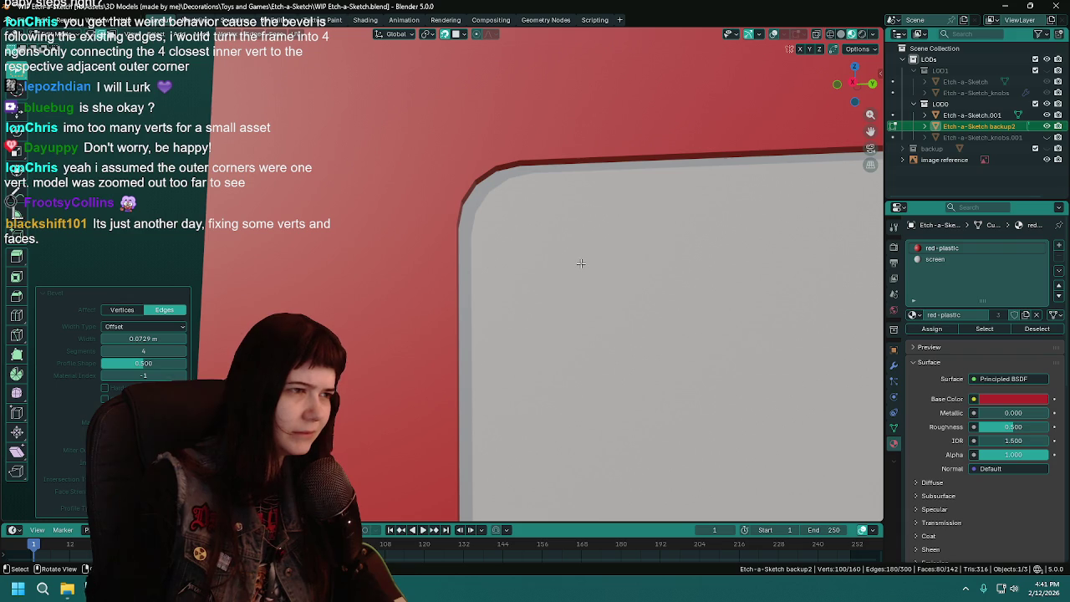
{"action": "scroll", "coordinate": [581, 264], "scroll_direction": "down", "scroll_amount": 5}
{"action": "mouse_move", "coordinate": [581, 263]}
{"action": "middle_mouse_down"}
{"action": "mouse_move", "coordinate": [624, 247]}
{"action": "mouse_move", "coordinate": [583, 205]}
{"action": "middle_mouse_up"}
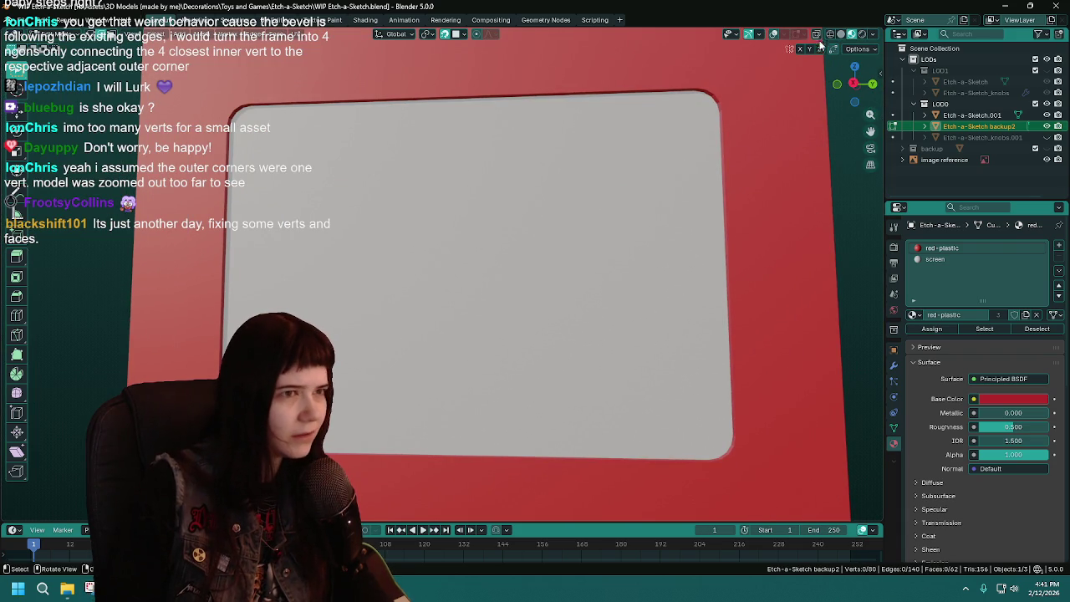
{"action": "left_click", "coordinate": [767, 37]}
{"action": "key", "text": "KP_1"}
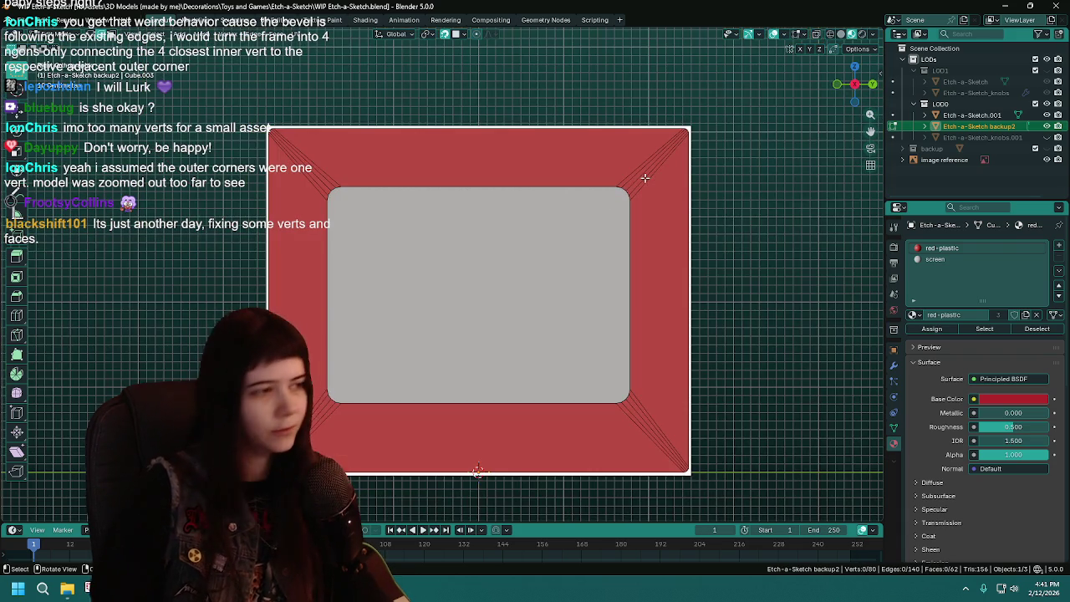
Save, return to Object Mode, and delete the bevelled backup2 object
{"action": "key", "text": "ctrl+s"}
{"action": "key", "text": "Tab"}
{"action": "scroll", "coordinate": [691, 226], "scroll_direction": "up", "scroll_amount": 1}
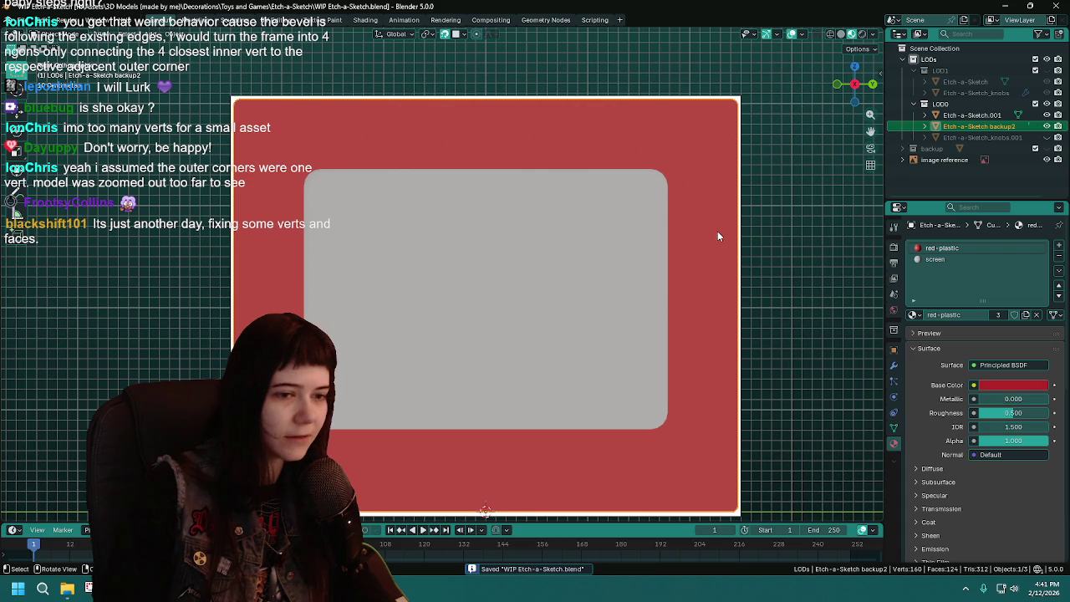
{"action": "left_click", "coordinate": [894, 349]}
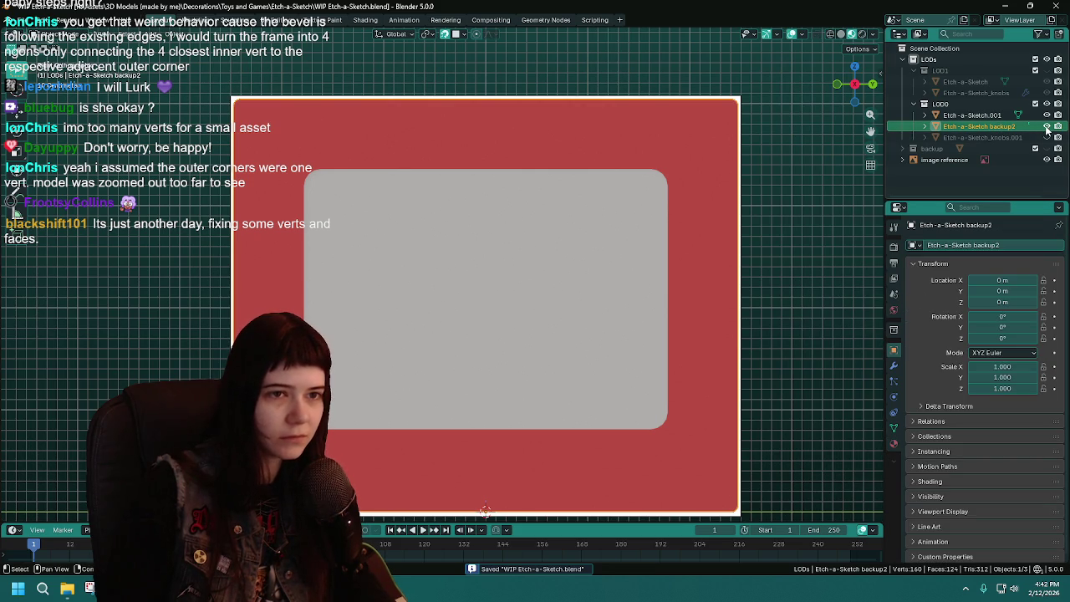
{"action": "key", "text": "Delete"}
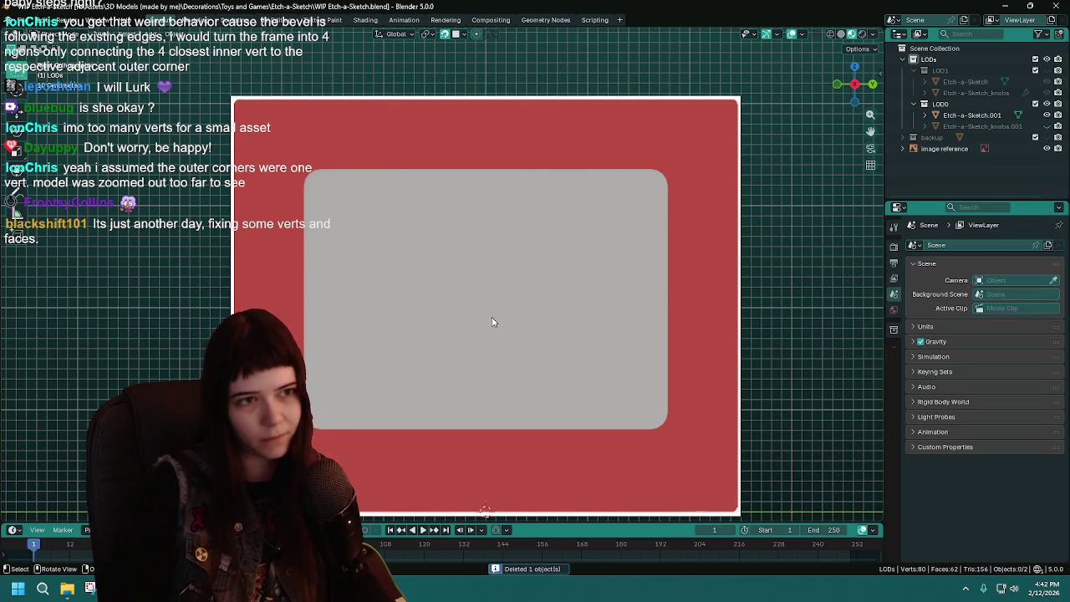
Duplicate Etch-a-Sketch.001 and name the copy Etch-a-Sketch backup2
{"action": "left_click", "coordinate": [649, 163]}
{"action": "key", "text": "ctrl+s"}
{"action": "key", "text": "shift+d"}
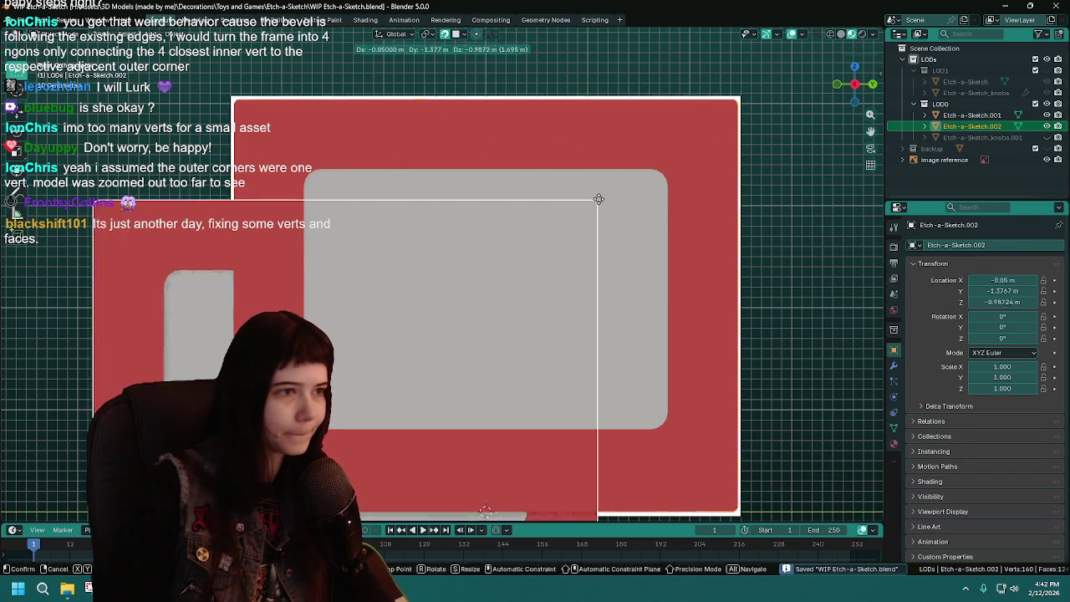
{"action": "key", "text": "BackSpace"}
{"action": "key", "text": "BackSpace"}
{"action": "key", "text": "BackSpace"}
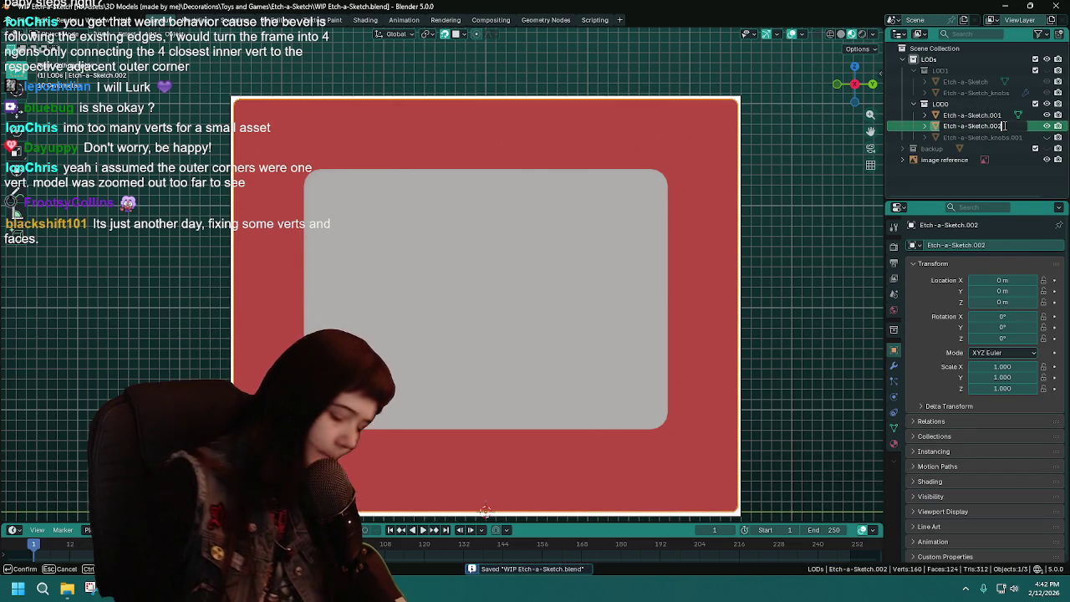
{"action": "type", "text": "_b"}
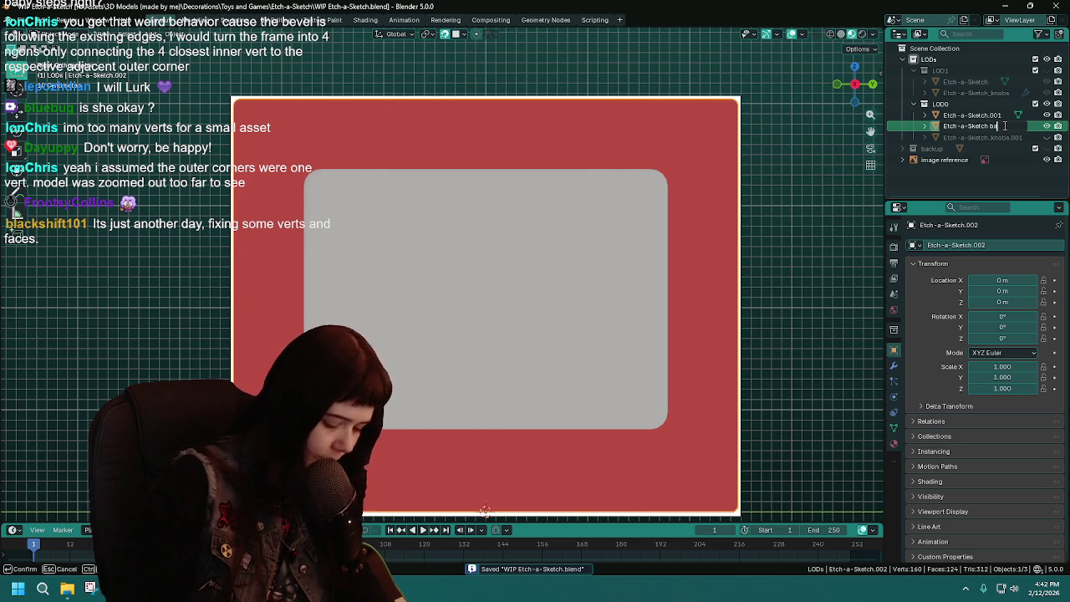
{"action": "type", "text": "up2"}
{"action": "key", "text": "Return"}
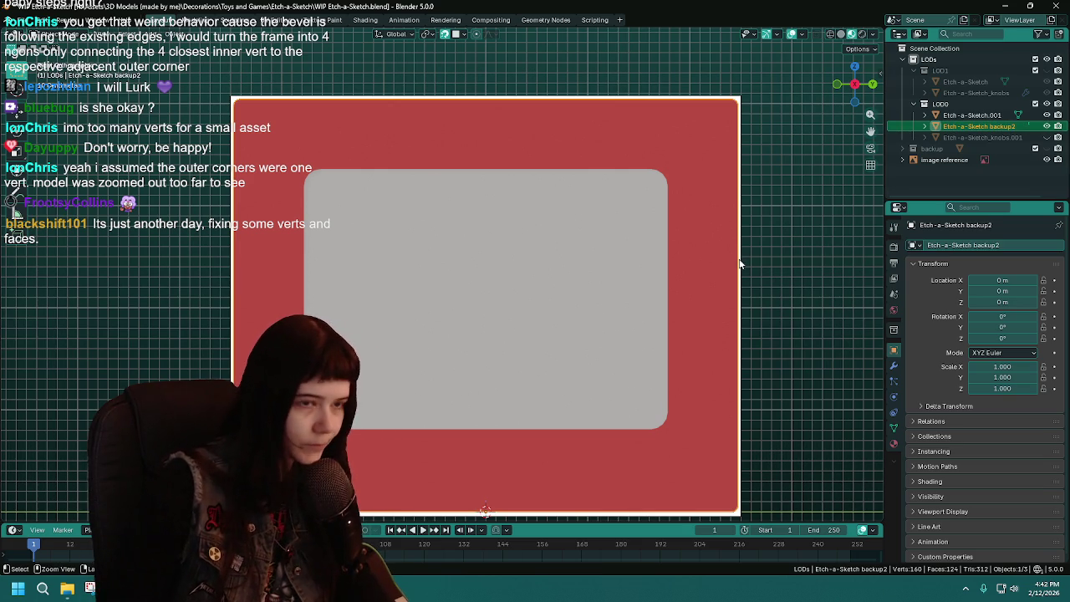
Apply all transforms to Etch-a-Sketch.001
{"action": "left_click", "coordinate": [721, 198]}
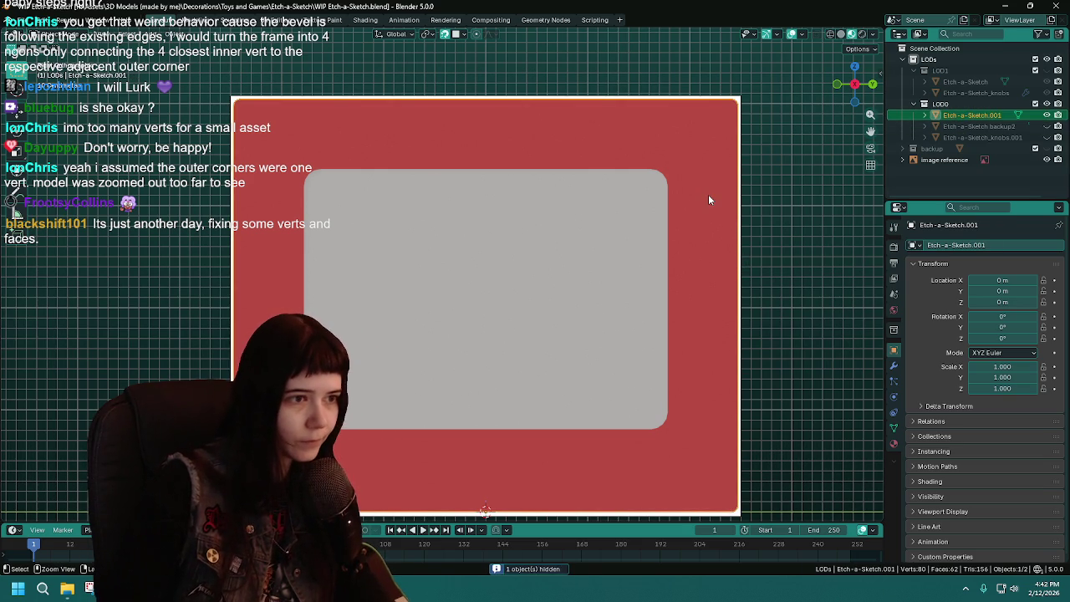
{"action": "key", "text": "ctrl+a"}
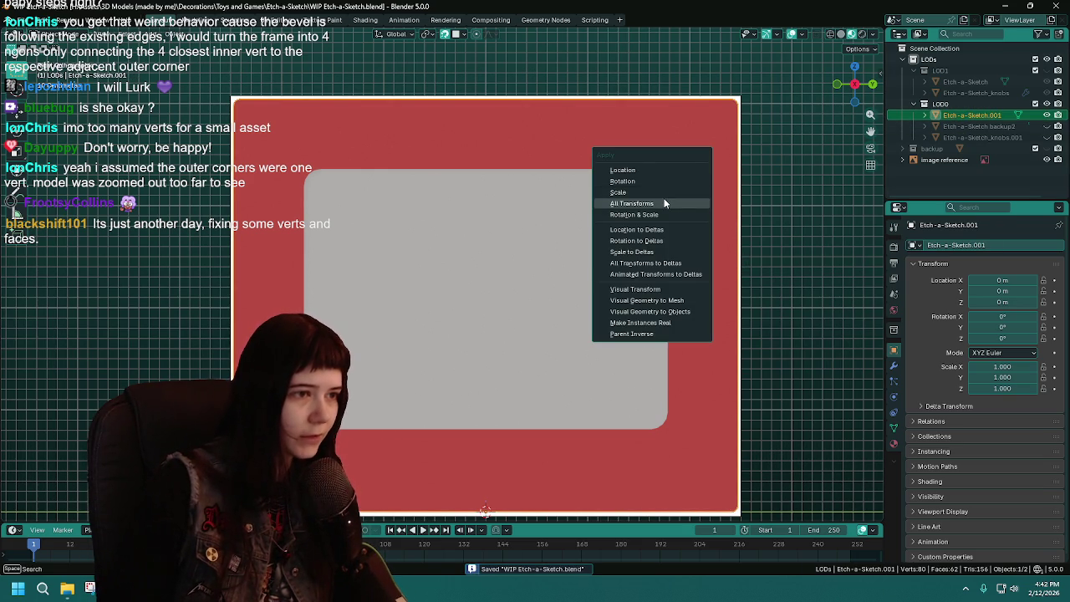
{"action": "left_click", "coordinate": [667, 202]}
{"action": "scroll", "coordinate": [640, 296], "scroll_direction": "up", "scroll_amount": 3}
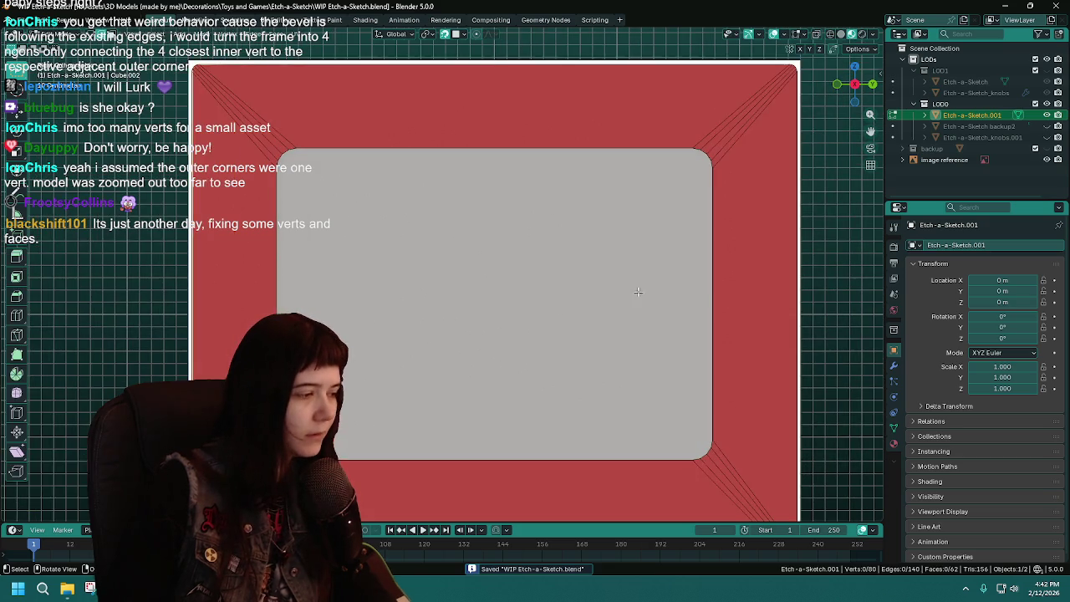
Select the inner edge loop around the screen opening in front view and save
{"action": "key", "text": "Tab"}
{"action": "middle_click_drag", "start_coordinate": [640, 296], "coordinate": [512, 92]}
{"action": "left_click", "coordinate": [510, 114], "text": "alt"}
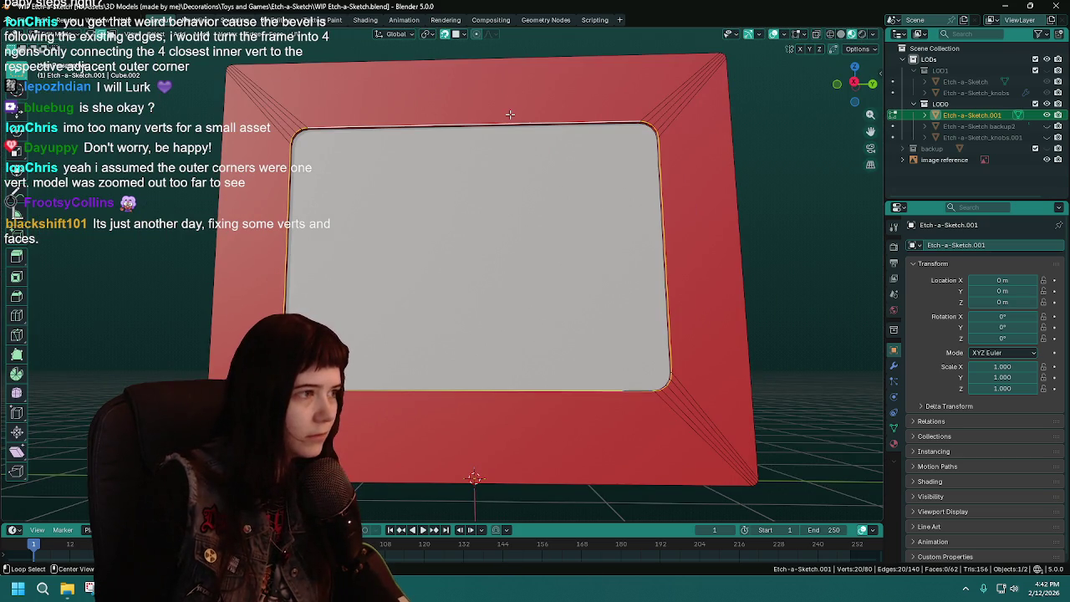
{"action": "key", "text": "KP_1"}
{"action": "key", "text": "ctrl+s"}
{"action": "scroll", "coordinate": [635, 225], "scroll_direction": "up", "scroll_amount": 1}
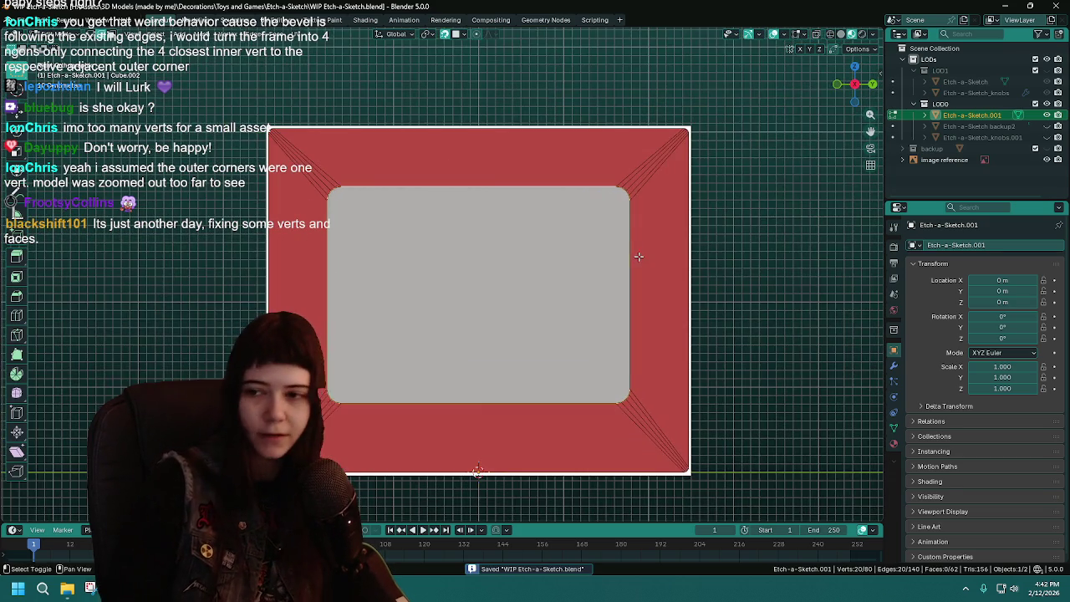
{"action": "scroll", "coordinate": [635, 225], "scroll_direction": "up", "scroll_amount": 1}
{"action": "scroll", "coordinate": [590, 237], "scroll_direction": "up", "scroll_amount": 1}
Bevel the inner screen loop with a 0.05 m width
{"action": "key", "text": "ctrl+b"}
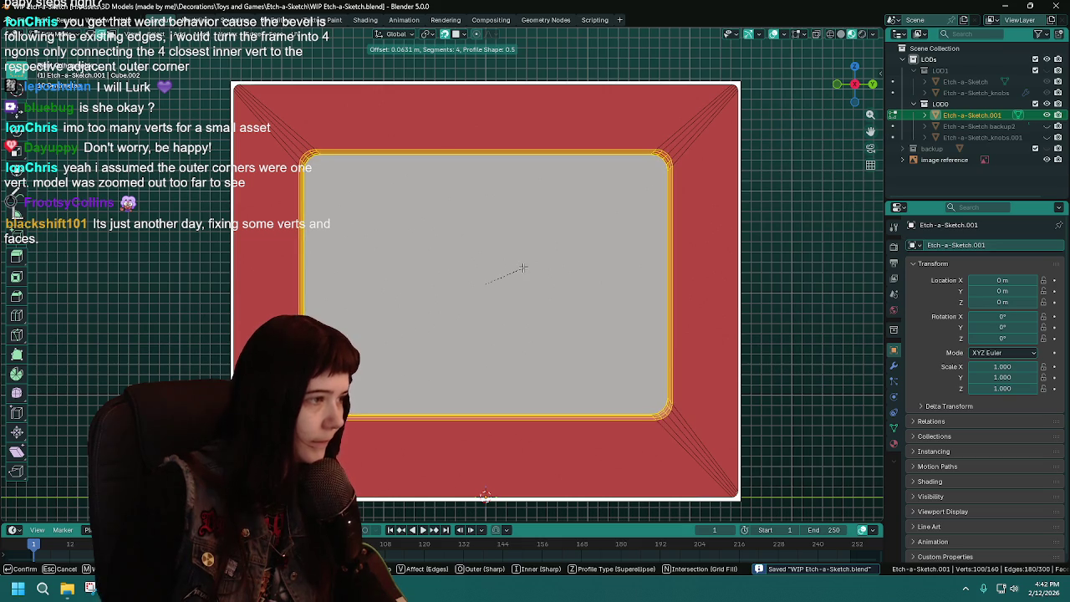
{"action": "left_click", "coordinate": [526, 268]}
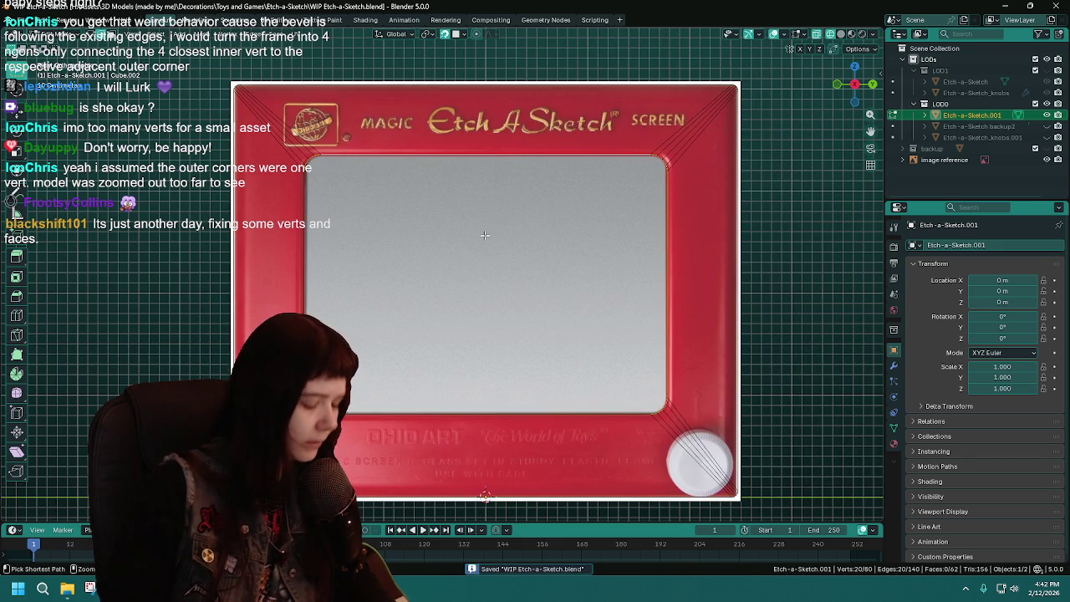
{"action": "key", "text": "ctrl+b"}
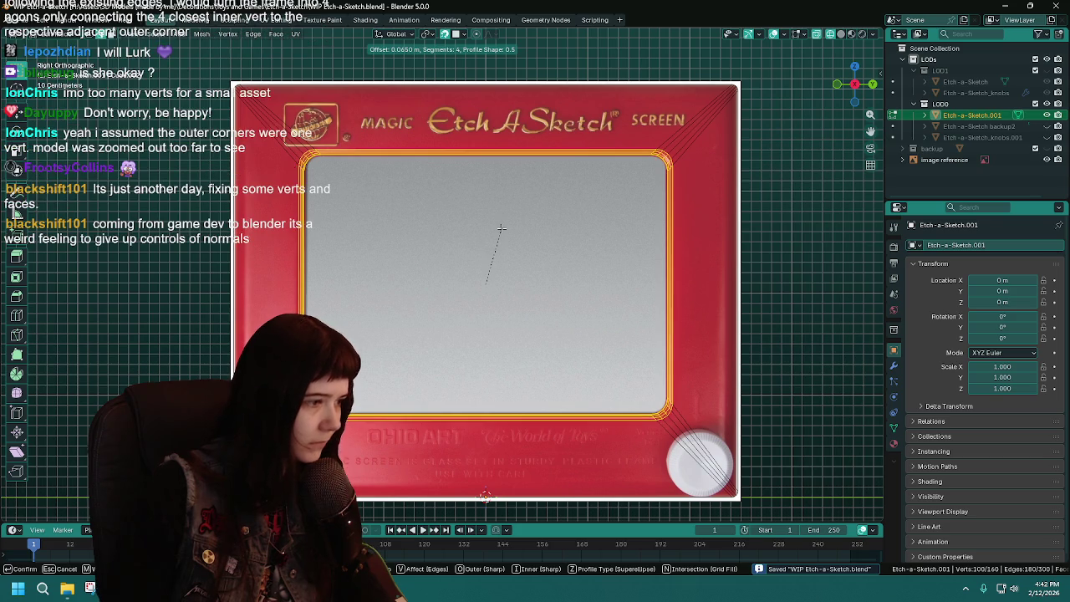
{"action": "left_click", "coordinate": [505, 233]}
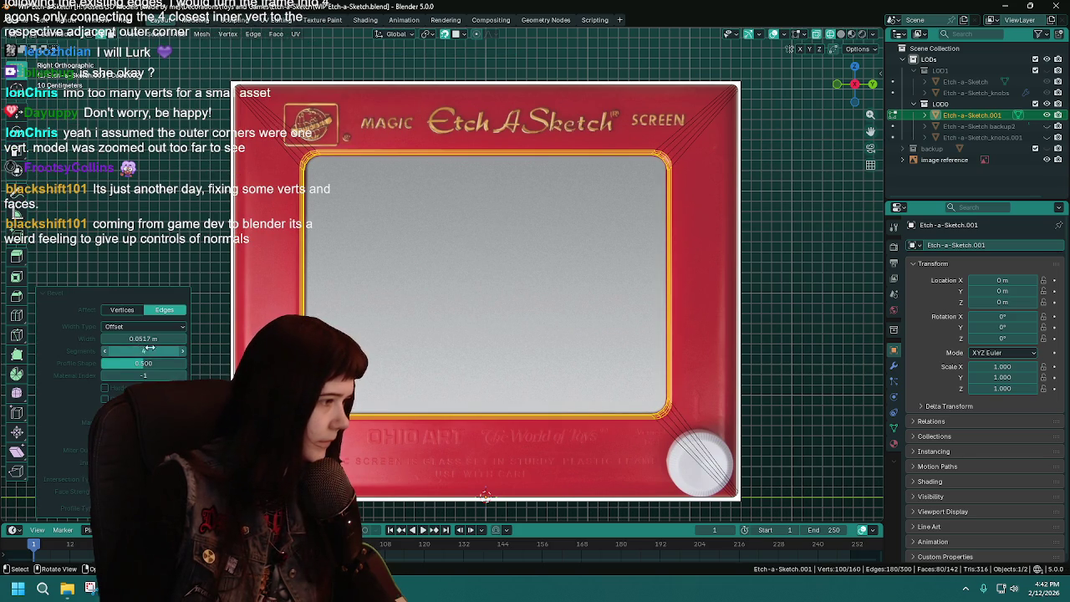
{"action": "type", "text": "0.05"}
{"action": "key", "text": "Return"}
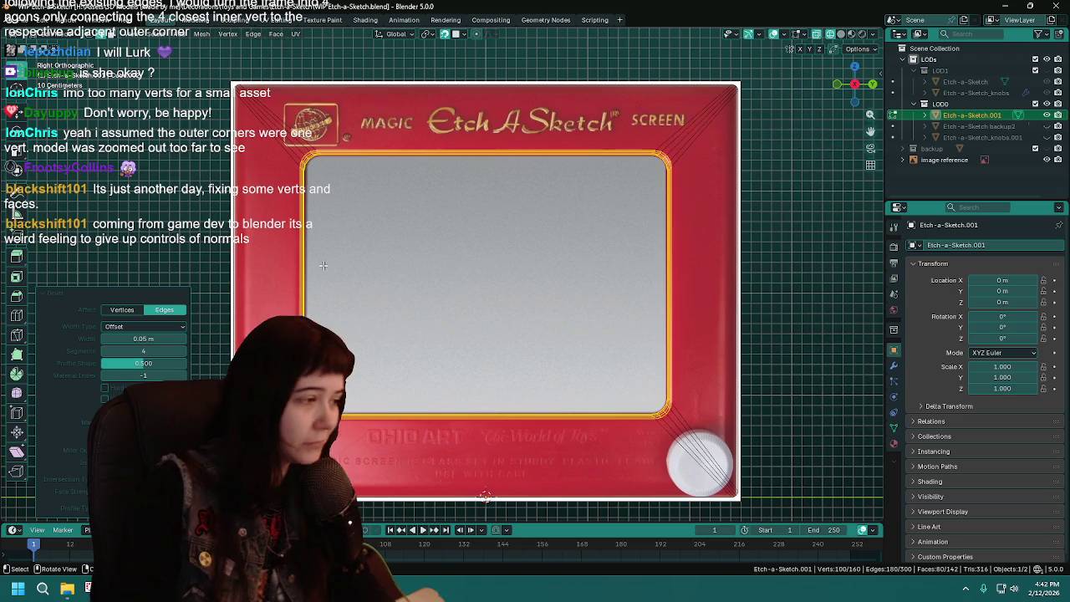
Save the bevelled frame and return to Object Mode
{"action": "scroll", "coordinate": [449, 297], "scroll_direction": "up", "scroll_amount": 3}
{"action": "key", "text": "ctrl+s"}
{"action": "scroll", "coordinate": [456, 250], "scroll_direction": "down", "scroll_amount": 5}
{"action": "mouse_move", "coordinate": [455, 251]}
{"action": "middle_mouse_down"}
{"action": "mouse_move", "coordinate": [479, 338]}
{"action": "mouse_move", "coordinate": [489, 322]}
{"action": "middle_mouse_up"}
{"action": "key", "text": "Tab"}
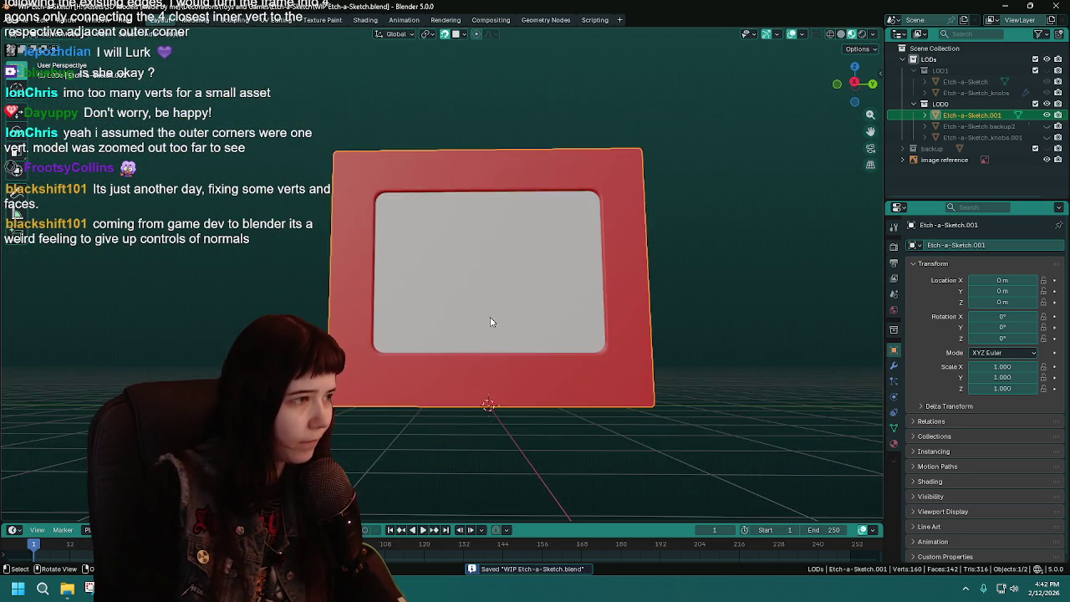
Apply Shade Smooth to the red frame
{"action": "scroll", "coordinate": [489, 326], "scroll_direction": "up", "scroll_amount": 3}
{"action": "scroll", "coordinate": [489, 336], "scroll_direction": "up", "scroll_amount": 2}
{"action": "right_click", "coordinate": [248, 205]}
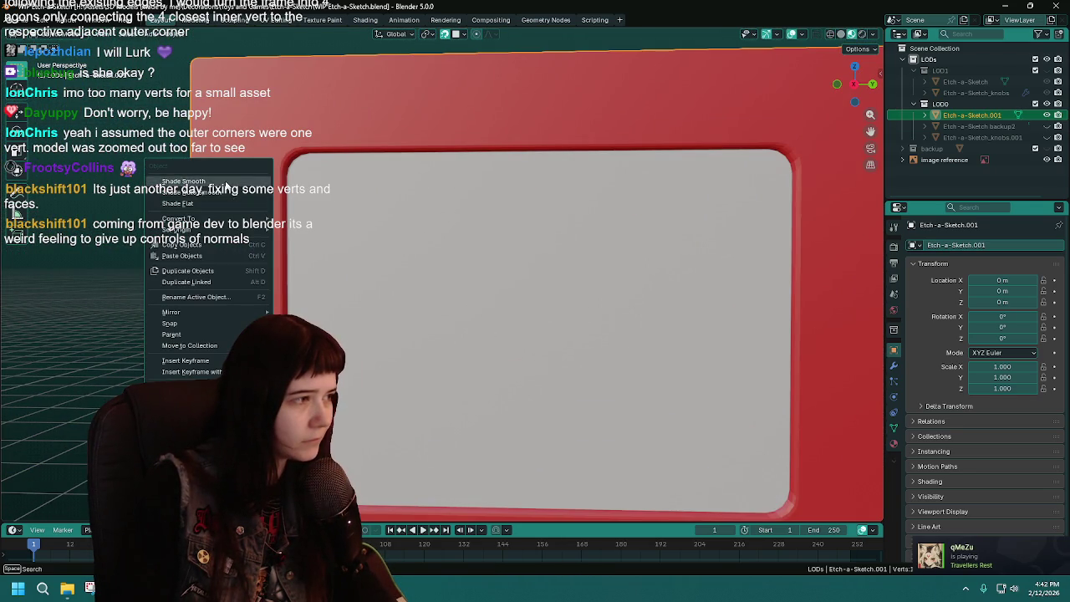
{"action": "left_click", "coordinate": [226, 184]}
Switch the frame back to Shade Flat and inspect it from the side view
{"action": "scroll", "coordinate": [368, 242], "scroll_direction": "down", "scroll_amount": 2}
{"action": "right_click", "coordinate": [288, 176]}
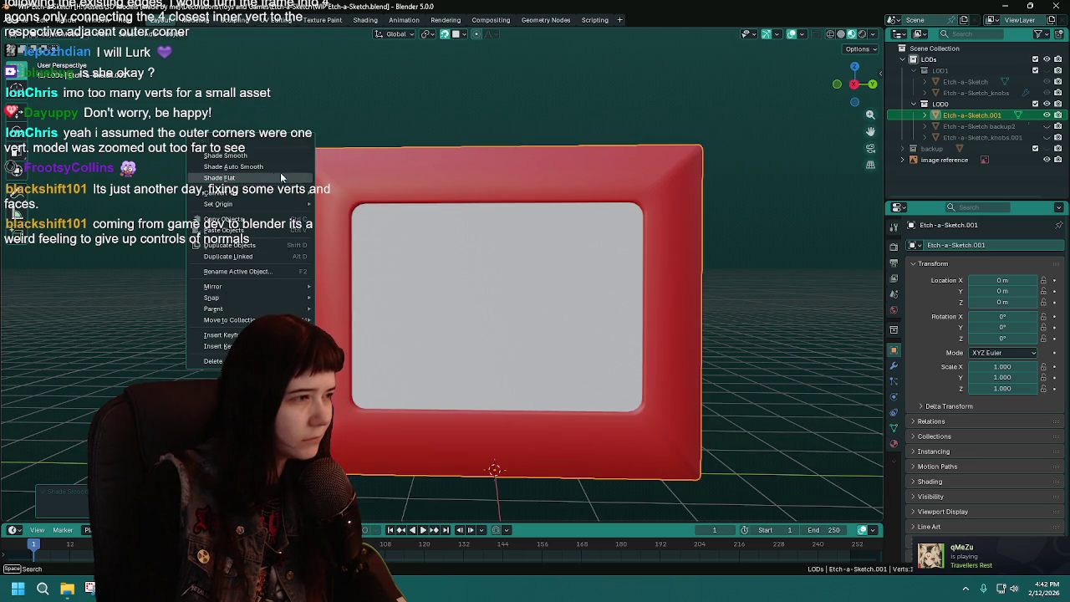
{"action": "left_click", "coordinate": [287, 177]}
{"action": "scroll", "coordinate": [423, 262], "scroll_direction": "up", "scroll_amount": 2}
{"action": "mouse_move", "coordinate": [423, 262]}
{"action": "middle_mouse_down"}
{"action": "mouse_move", "coordinate": [413, 236]}
{"action": "mouse_move", "coordinate": [530, 266]}
{"action": "middle_mouse_up"}
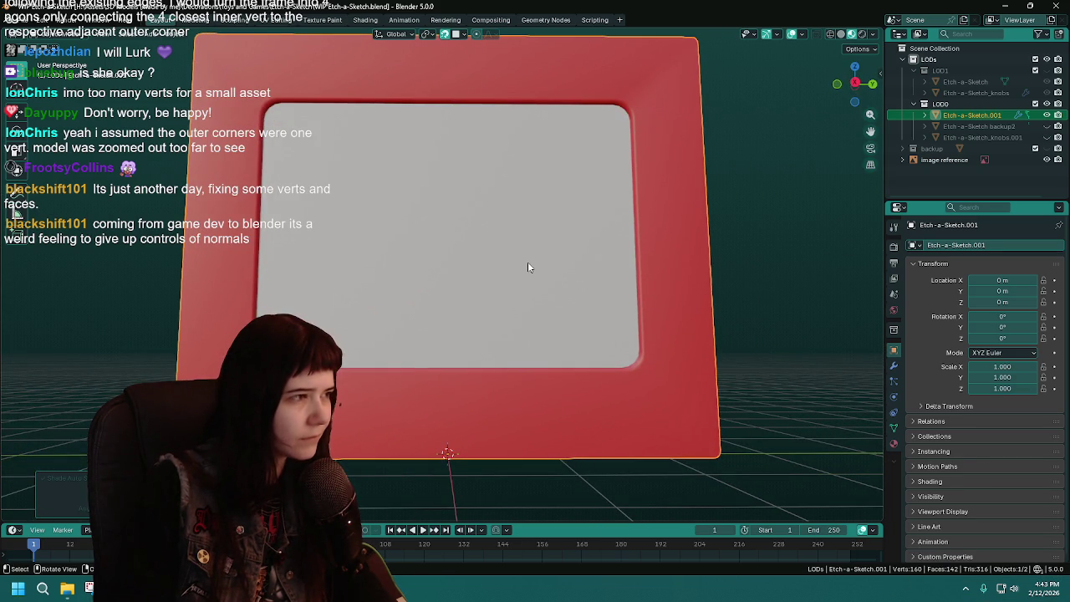
{"action": "mouse_move", "coordinate": [622, 144]}
{"action": "middle_mouse_down", "text": "shift"}
{"action": "mouse_move", "coordinate": [632, 187]}
{"action": "mouse_move", "coordinate": [666, 218]}
{"action": "middle_mouse_up", "text": "shift"}
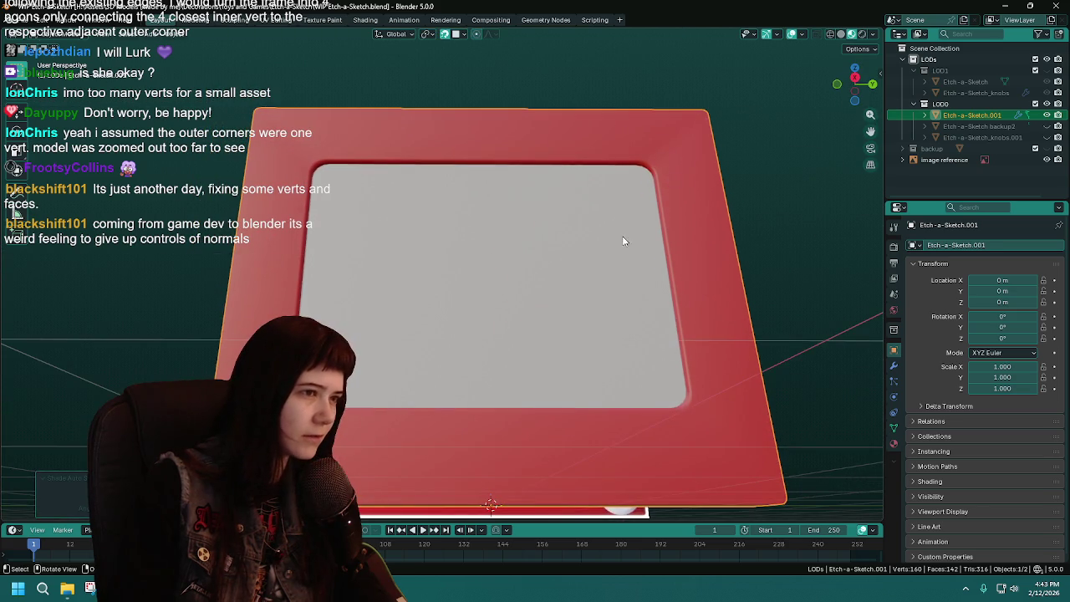
{"action": "scroll", "coordinate": [619, 244], "scroll_direction": "up", "scroll_amount": 3}
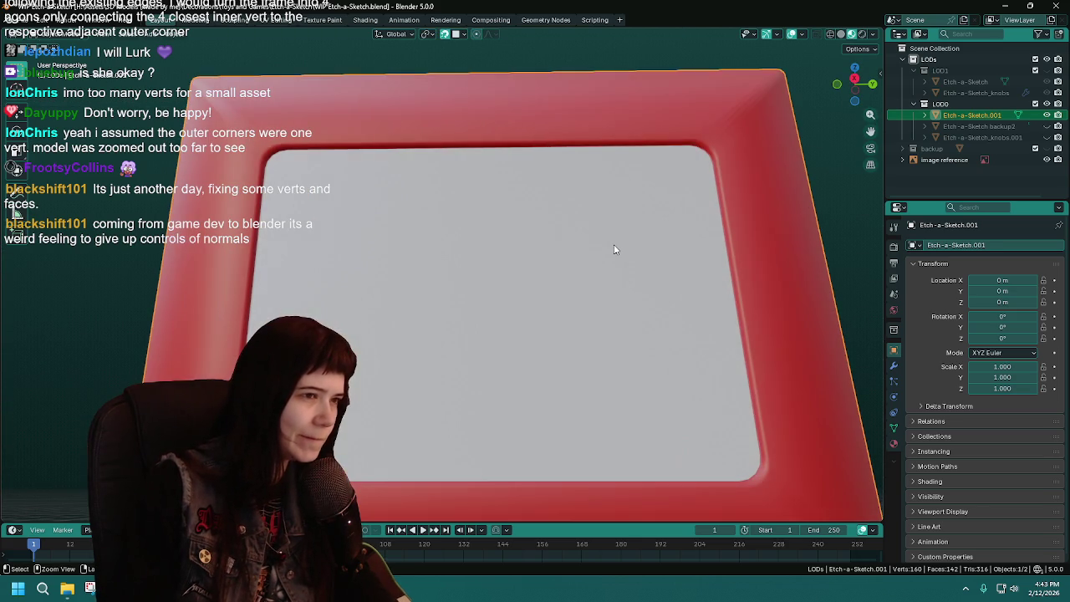
{"action": "key", "text": "KP_3"}
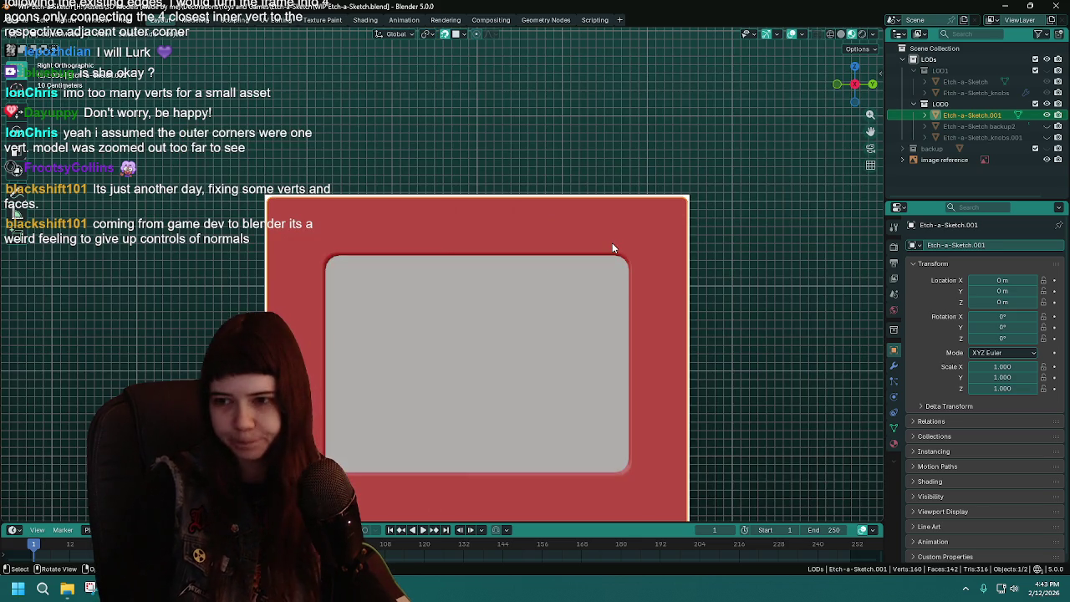
Apply Shade Auto Smooth by angle to the frame
{"action": "key", "text": "Tab"}
{"action": "key", "text": "ctrl+r"}
{"action": "key", "text": "Escape"}
{"action": "key", "text": "Tab"}
{"action": "scroll", "coordinate": [469, 201], "scroll_direction": "up", "scroll_amount": 2}
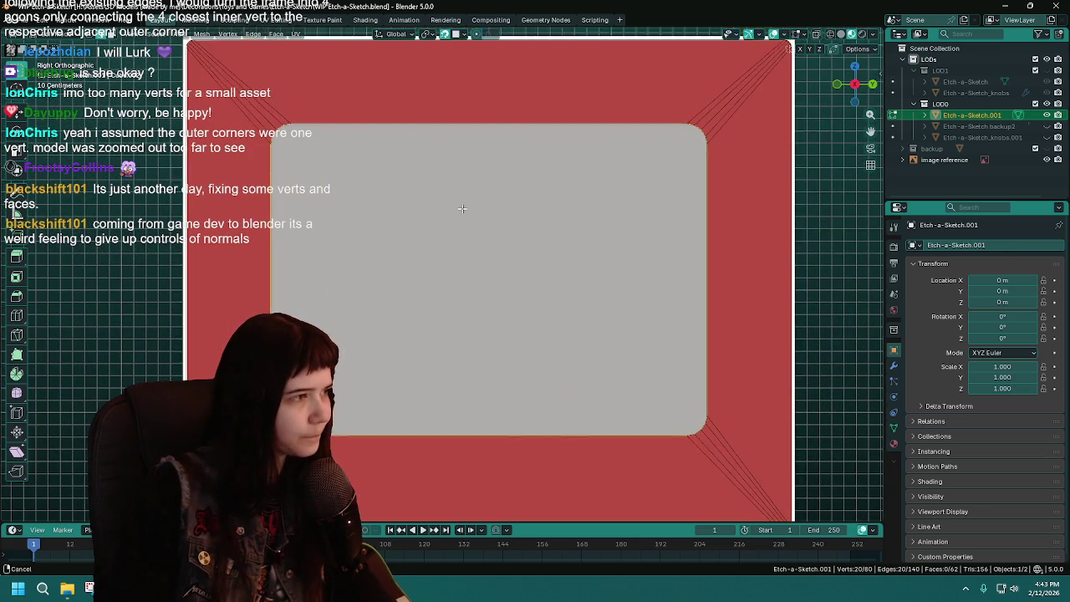
{"action": "scroll", "coordinate": [468, 200], "scroll_direction": "up", "scroll_amount": 1}
{"action": "right_click", "coordinate": [482, 106]}
{"action": "left_click", "coordinate": [482, 106]}
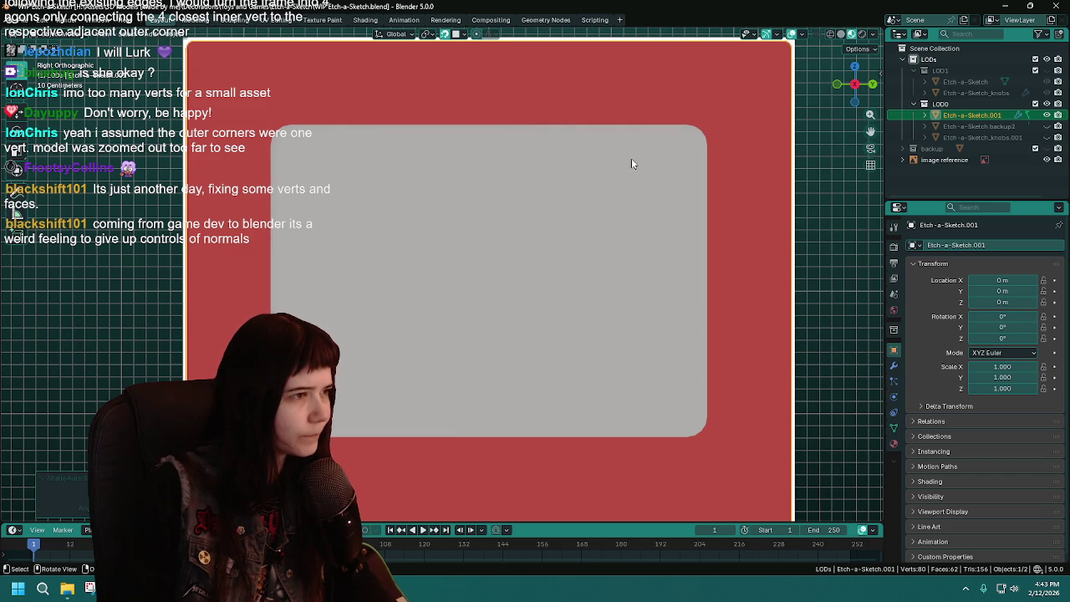
Check the frame's 30° Smooth by Angle modifier and save the file
{"action": "key", "text": "Tab"}
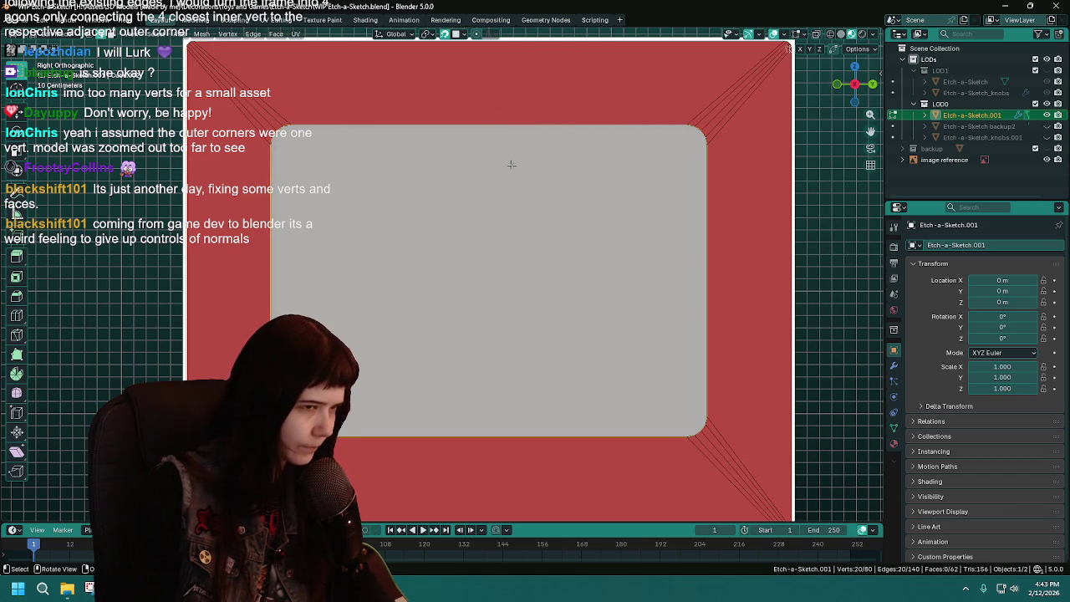
{"action": "key", "text": "ctrl+b"}
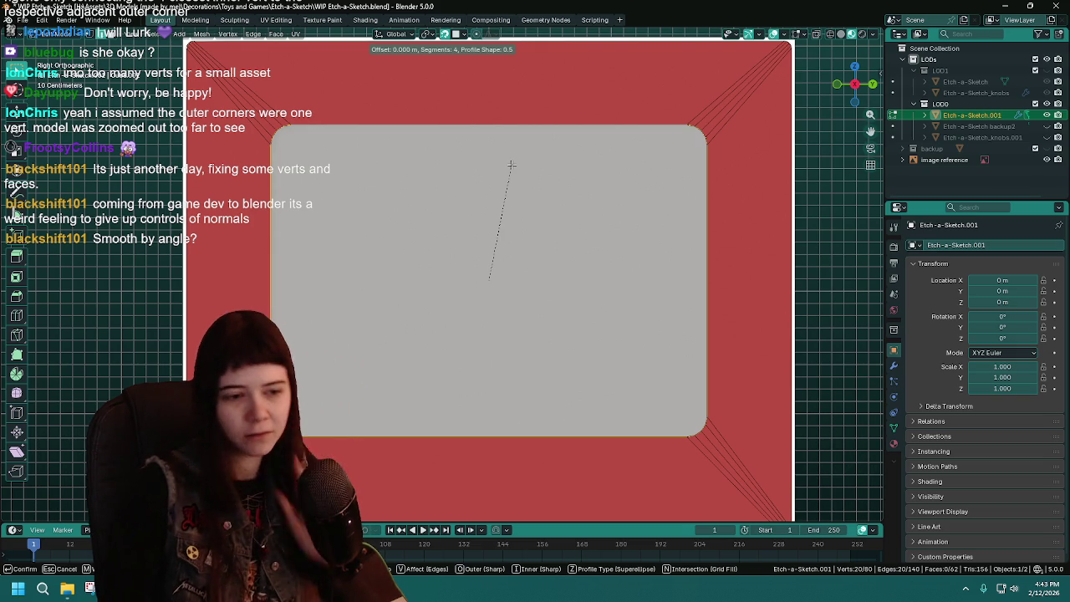
{"action": "key", "text": "Escape"}
{"action": "left_click", "coordinate": [894, 365]}
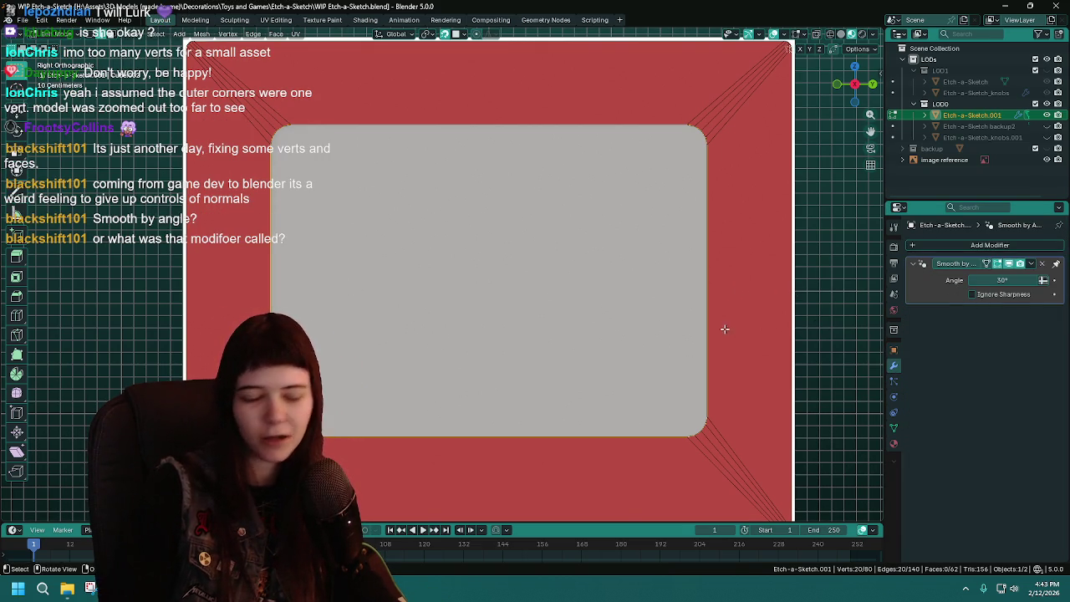
{"action": "key", "text": "ctrl+e"}
{"action": "key", "text": "Escape"}
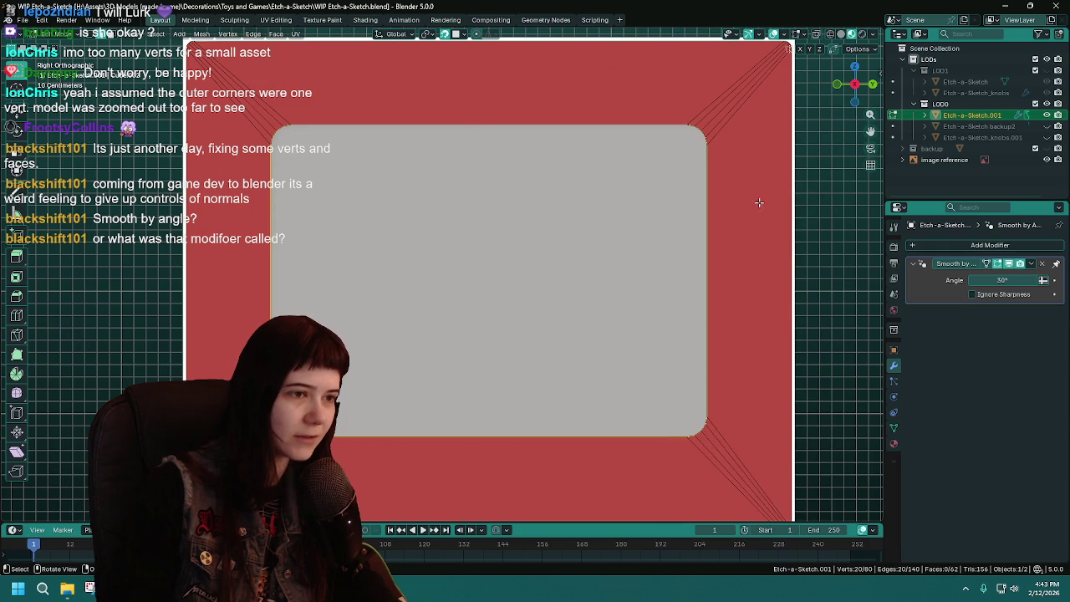
{"action": "key", "text": "Tab"}
{"action": "key", "text": "ctrl+s"}
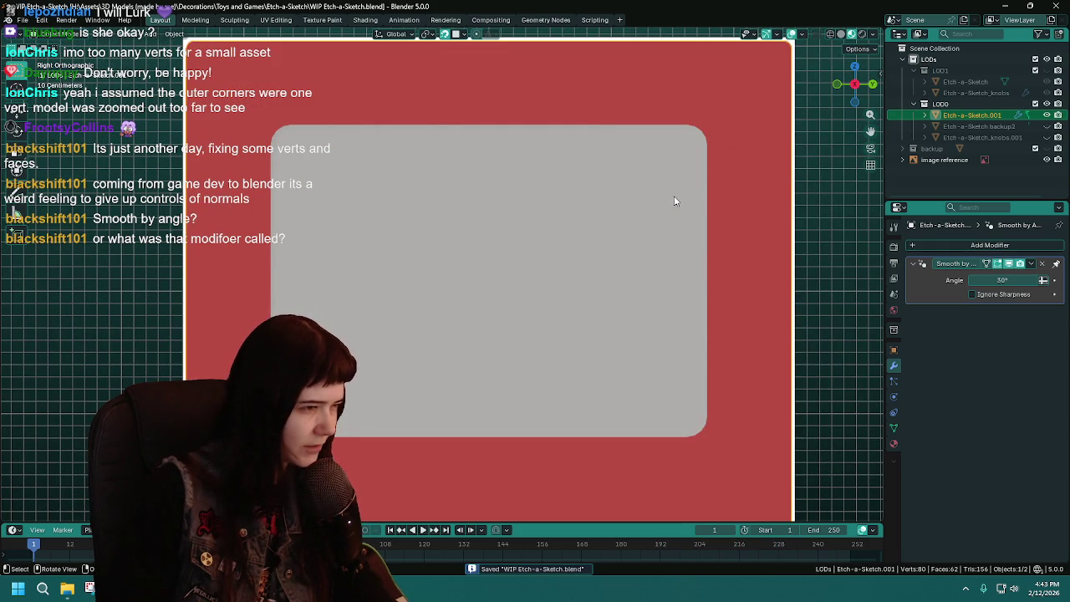
Re-enter Edit Mode and inspect the screen plane from the side view
{"action": "key", "text": "Tab"}
{"action": "mouse_move", "coordinate": [646, 158]}
{"action": "middle_mouse_down"}
{"action": "mouse_move", "coordinate": [693, 179]}
{"action": "mouse_move", "coordinate": [644, 156]}
{"action": "mouse_move", "coordinate": [451, 250]}
{"action": "middle_mouse_up"}
{"action": "key", "text": "KP_3"}
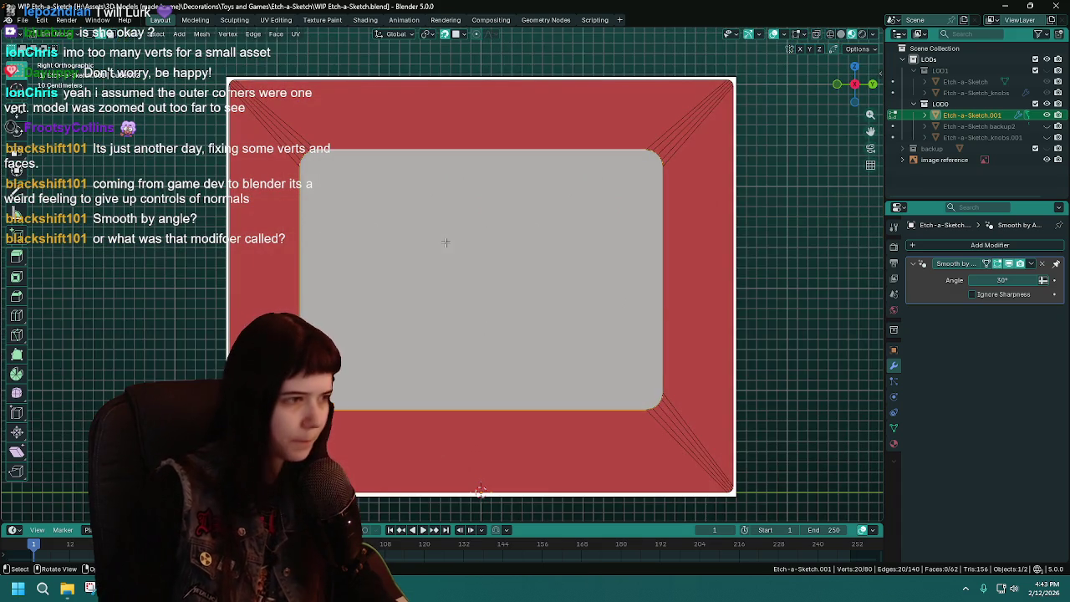
Save, then bevel the inner screen-opening loop at 0.059 m with 3 segments
{"action": "key", "text": "ctrl+s"}
{"action": "key", "text": "ctrl+b"}
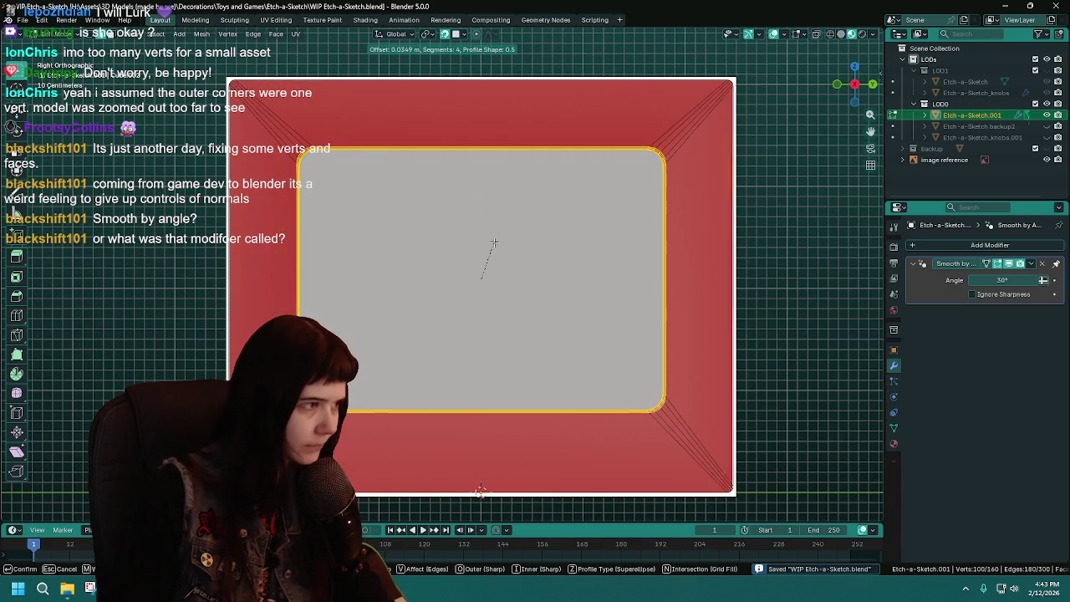
{"action": "left_click", "coordinate": [346, 312]}
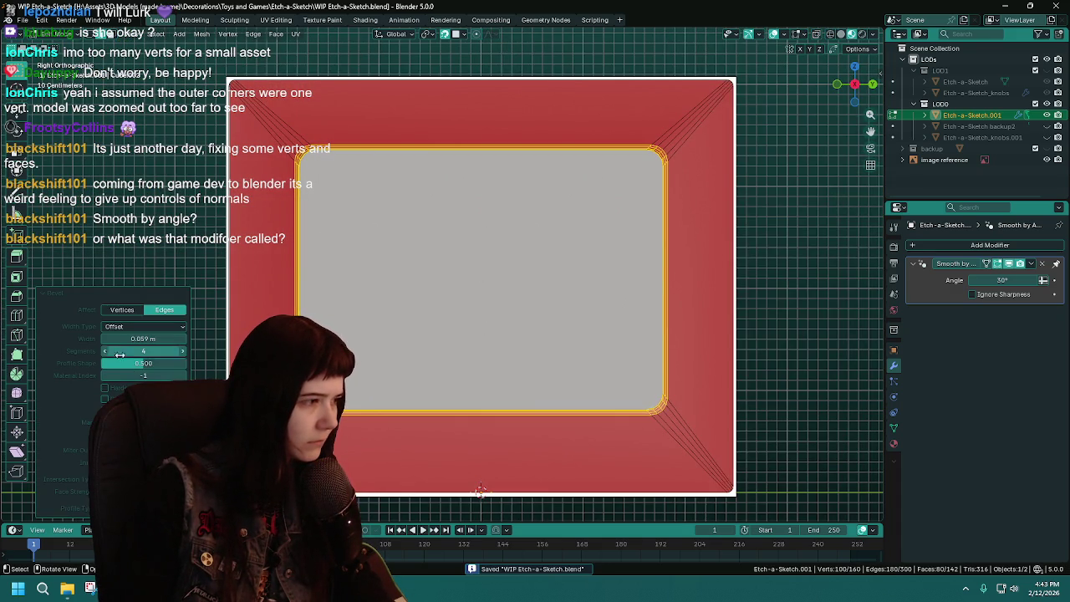
{"action": "left_click_drag", "start_coordinate": [143, 351], "coordinate": [134, 351]}
{"action": "scroll", "coordinate": [481, 310], "scroll_direction": "up", "scroll_amount": 4}
{"action": "middle_click_drag", "start_coordinate": [481, 309], "coordinate": [387, 271]}
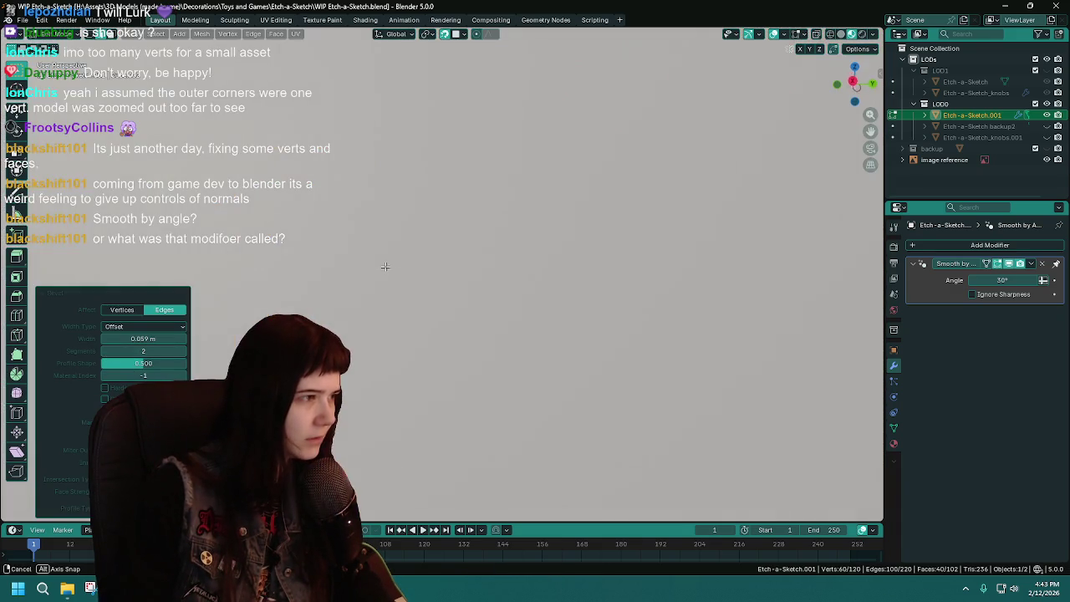
{"action": "scroll", "coordinate": [368, 249], "scroll_direction": "down", "scroll_amount": 5}
{"action": "scroll", "coordinate": [392, 276], "scroll_direction": "up", "scroll_amount": 2}
{"action": "scroll", "coordinate": [409, 301], "scroll_direction": "up", "scroll_amount": 2}
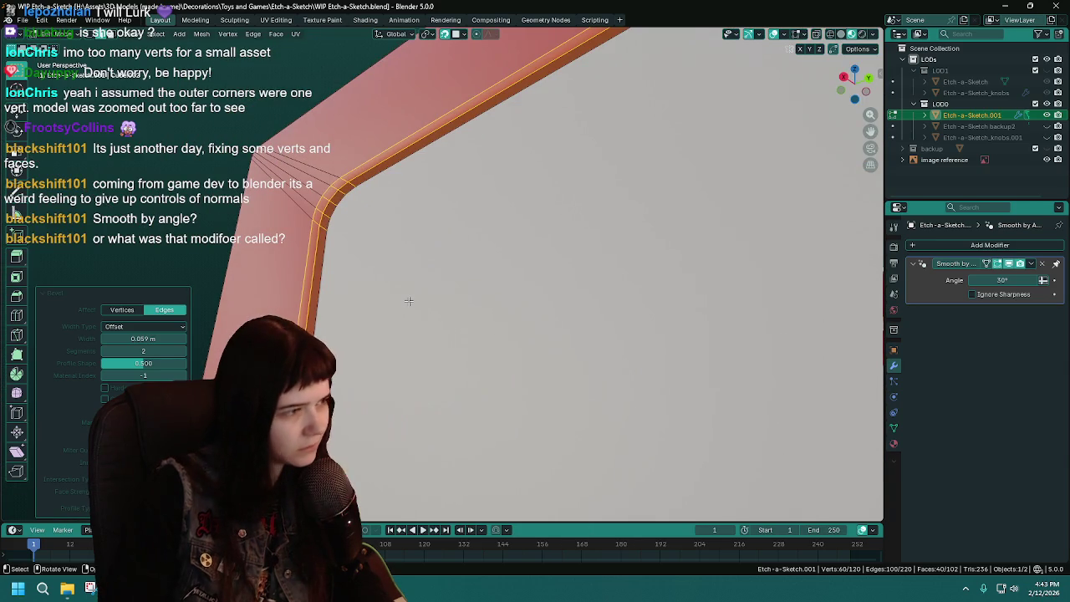
{"action": "left_click", "coordinate": [178, 350]}
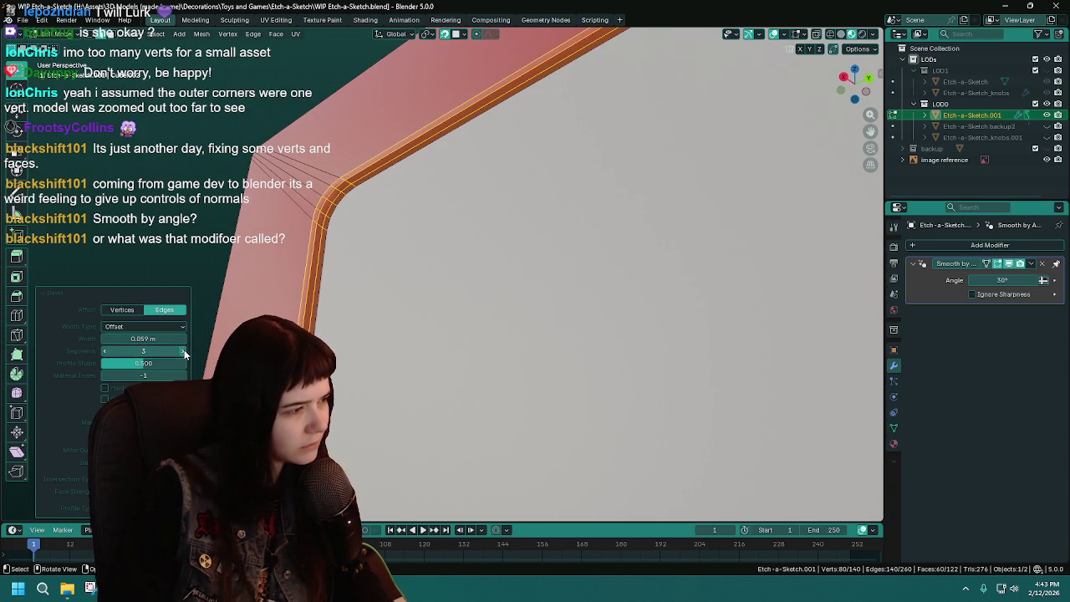
{"action": "scroll", "coordinate": [429, 297], "scroll_direction": "down", "scroll_amount": 4}
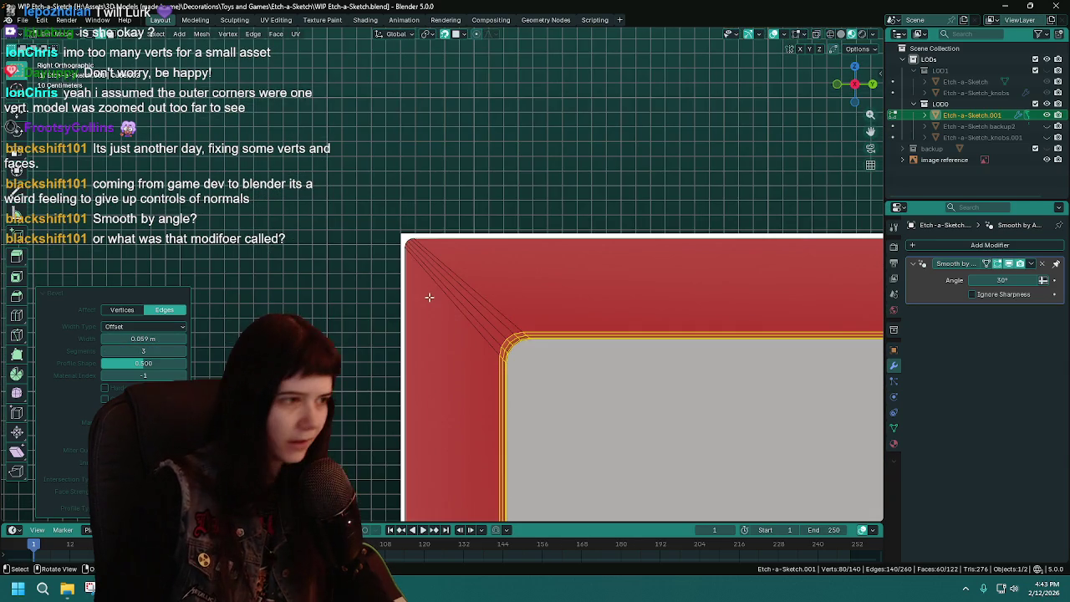
Check the bevel from the side view, switch to solid shading, and isolate the frame in local view
{"action": "key", "text": "grave"}
{"action": "left_click", "coordinate": [712, 392]}
{"action": "scroll", "coordinate": [368, 262], "scroll_direction": "up", "scroll_amount": 3}
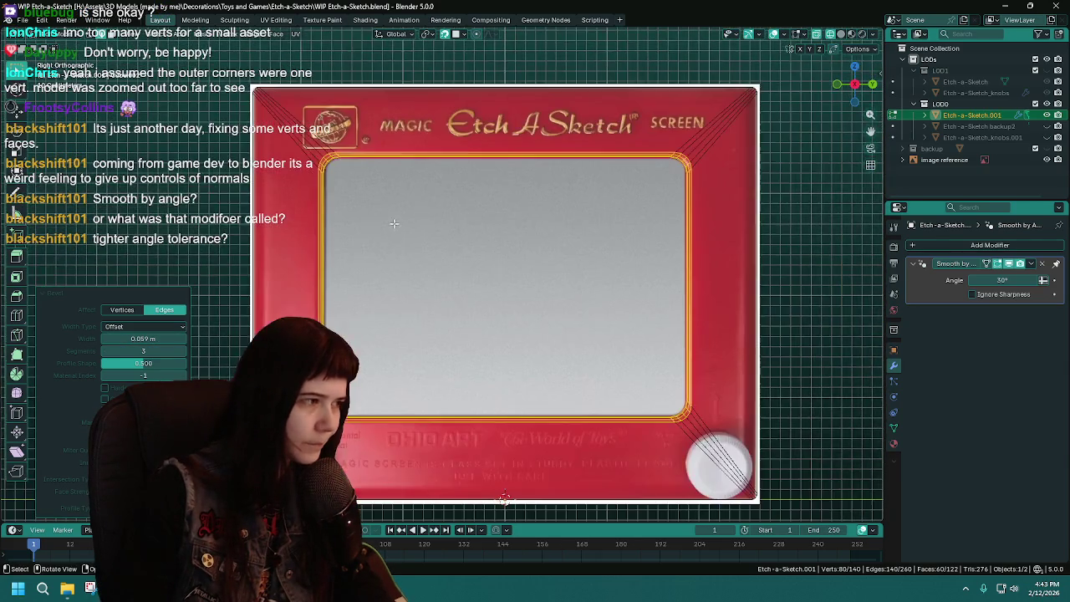
{"action": "scroll", "coordinate": [419, 278], "scroll_direction": "up", "scroll_amount": 1}
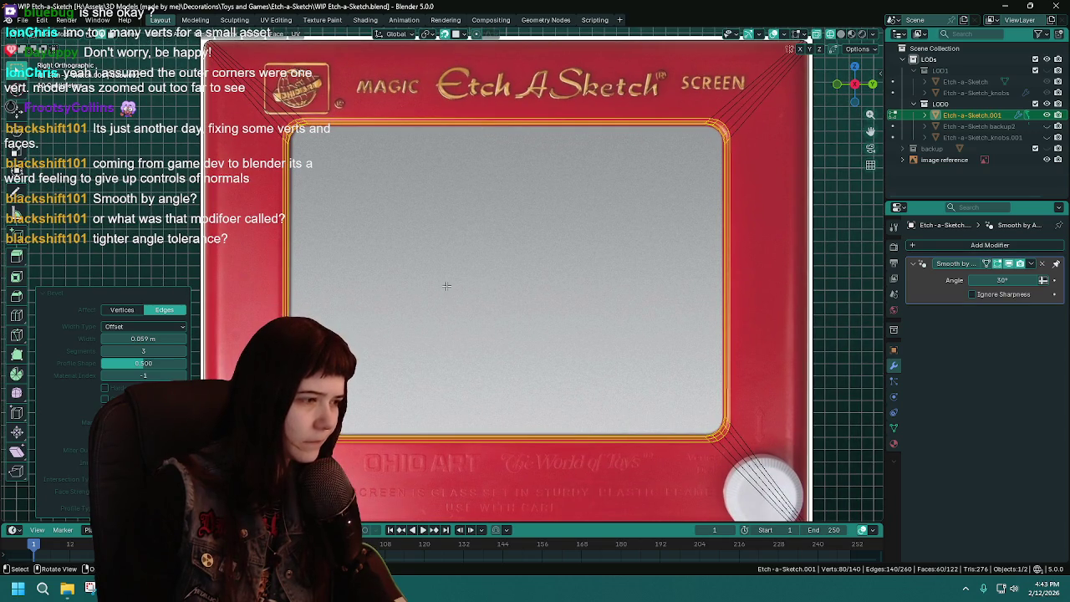
{"action": "middle_click_drag", "start_coordinate": [573, 323], "coordinate": [578, 373]}
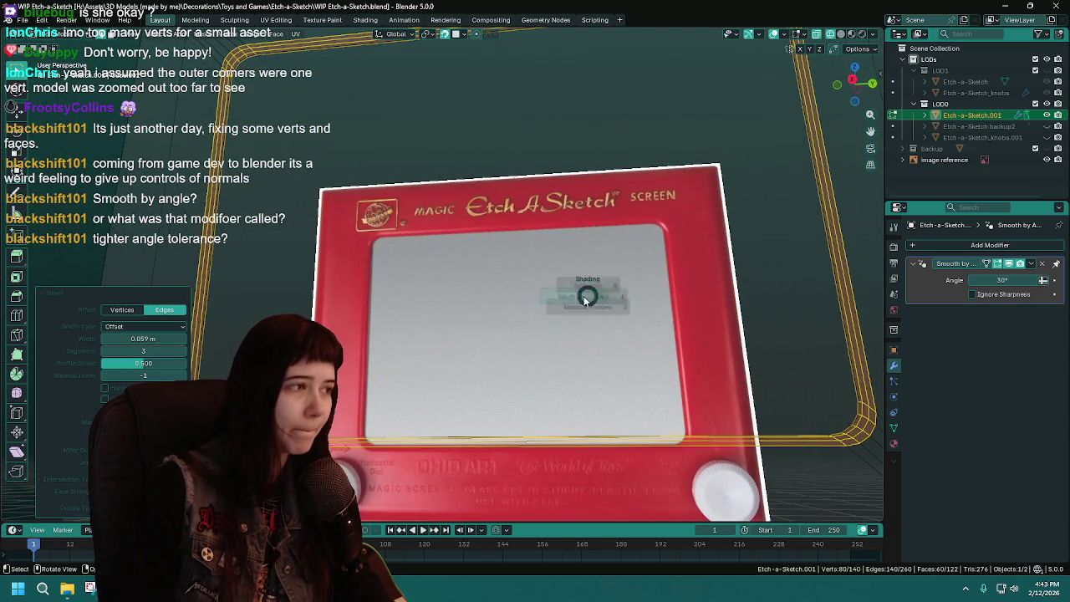
{"action": "scroll", "coordinate": [577, 373], "scroll_direction": "up", "scroll_amount": 4}
{"action": "scroll", "coordinate": [578, 374], "scroll_direction": "down", "scroll_amount": 2}
{"action": "scroll", "coordinate": [585, 351], "scroll_direction": "down", "scroll_amount": 2}
{"action": "key", "text": "grave"}
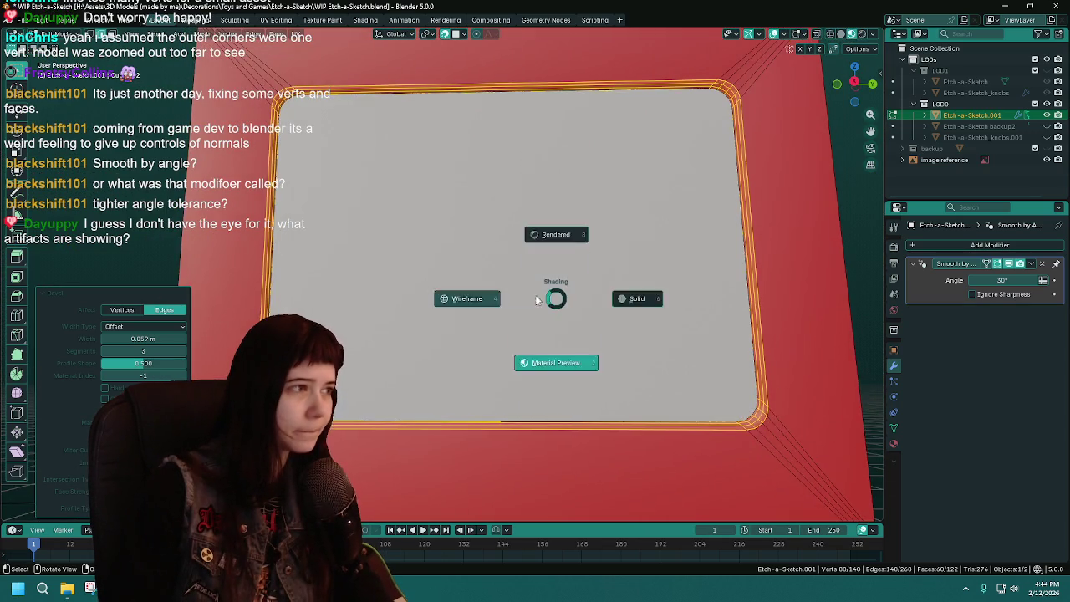
{"action": "left_click", "coordinate": [539, 307]}
{"action": "key", "text": "KP_Divide"}
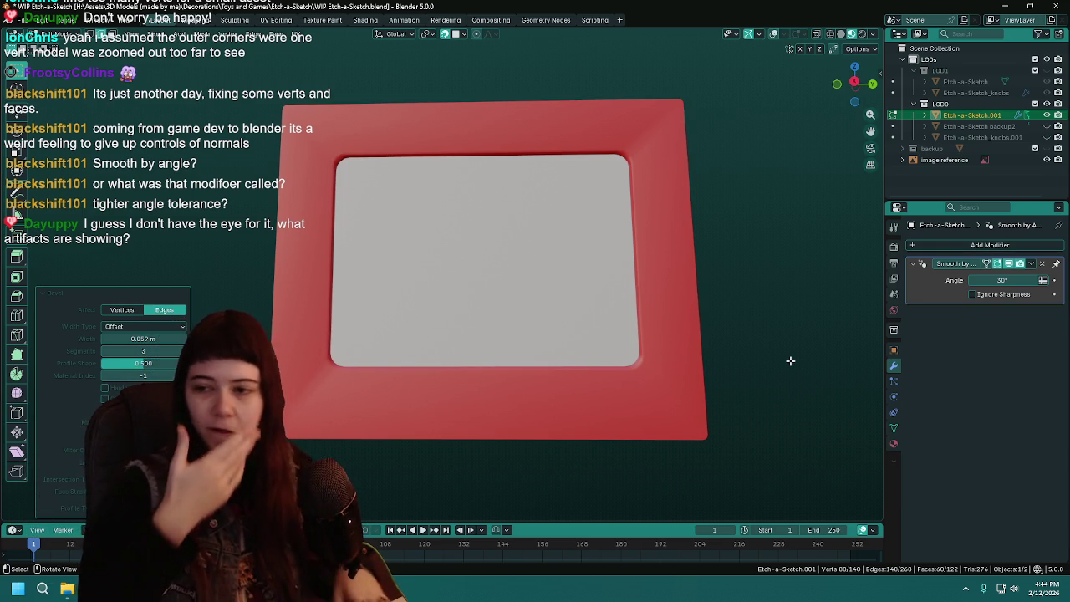
Compare 4, 5, 6 and 3 bevel segments, finally settling on 5
{"action": "mouse_move", "coordinate": [790, 360]}
{"action": "middle_mouse_down"}
{"action": "mouse_move", "coordinate": [598, 251]}
{"action": "mouse_move", "coordinate": [540, 300]}
{"action": "middle_mouse_up"}
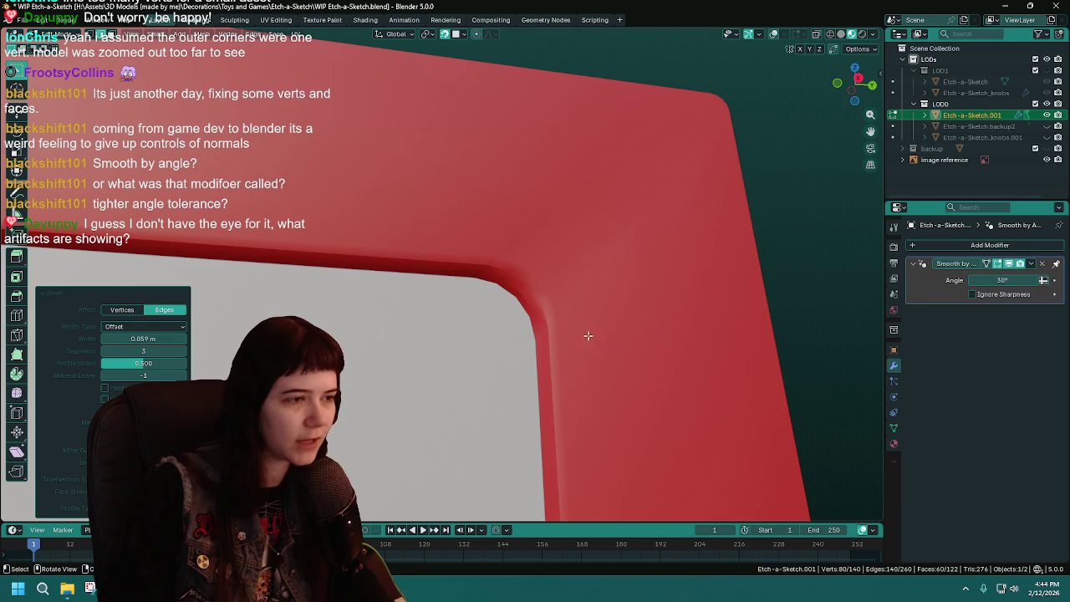
{"action": "left_click", "coordinate": [183, 351]}
{"action": "left_click", "coordinate": [183, 351]}
{"action": "left_click", "coordinate": [183, 351]}
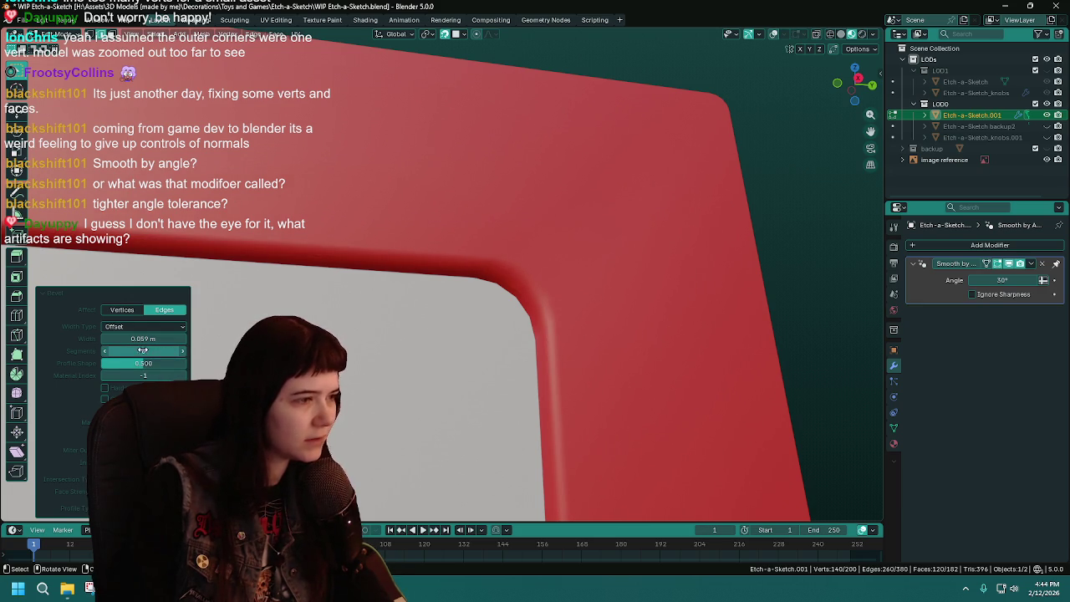
{"action": "left_click", "coordinate": [105, 351]}
{"action": "left_click", "coordinate": [106, 351]}
{"action": "left_click", "coordinate": [105, 351]}
{"action": "left_click", "coordinate": [184, 351]}
{"action": "middle_click_drag", "start_coordinate": [601, 315], "coordinate": [589, 314]}
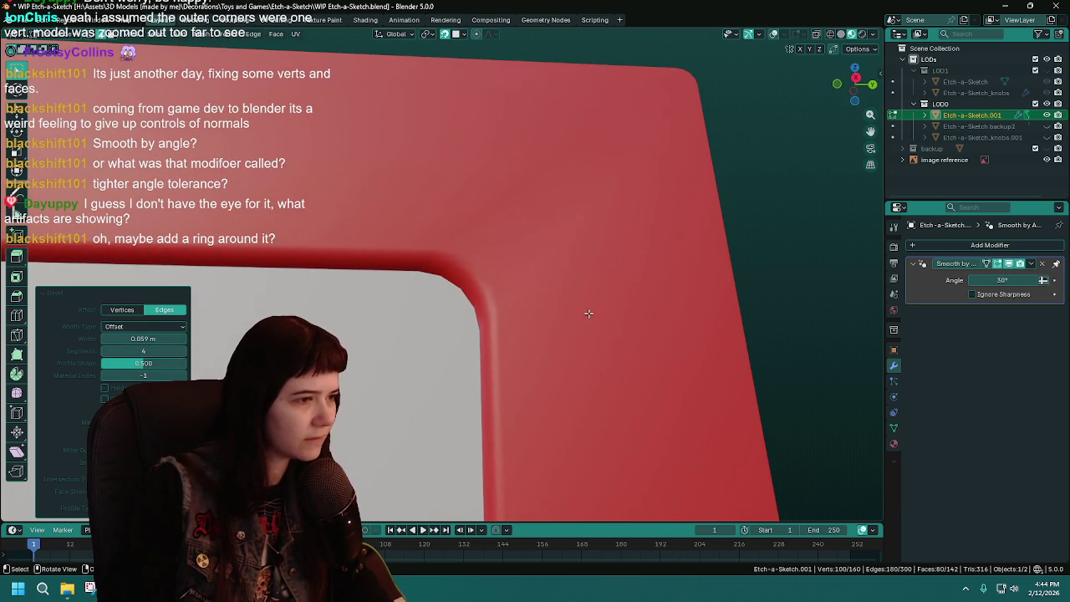
{"action": "left_click", "coordinate": [182, 351]}
{"action": "mouse_move", "coordinate": [359, 318]}
{"action": "middle_mouse_down"}
{"action": "mouse_move", "coordinate": [441, 296]}
{"action": "mouse_move", "coordinate": [558, 330]}
{"action": "middle_mouse_up"}
{"action": "scroll", "coordinate": [556, 330], "scroll_direction": "down", "scroll_amount": 2}
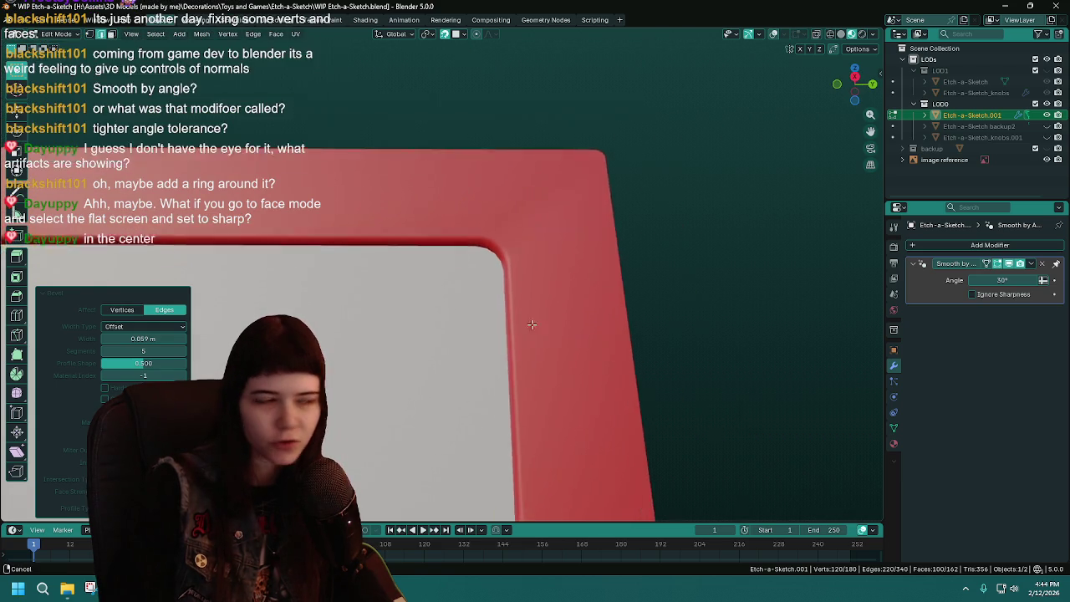
Select the grey screen face, set it to Shade Flat, and return to Object Mode
{"action": "scroll", "coordinate": [556, 331], "scroll_direction": "down", "scroll_amount": 3}
{"action": "scroll", "coordinate": [556, 331], "scroll_direction": "down", "scroll_amount": 2}
{"action": "middle_click_drag", "start_coordinate": [633, 323], "coordinate": [558, 293], "text": "shift"}
{"action": "scroll", "coordinate": [558, 294], "scroll_direction": "up", "scroll_amount": 2}
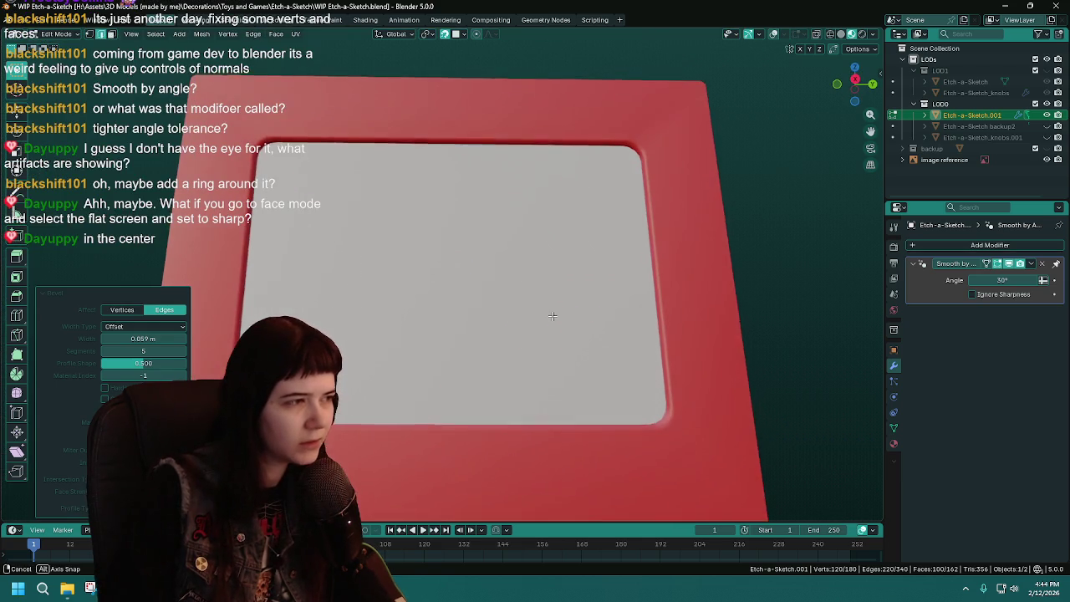
{"action": "scroll", "coordinate": [552, 316], "scroll_direction": "up", "scroll_amount": 2}
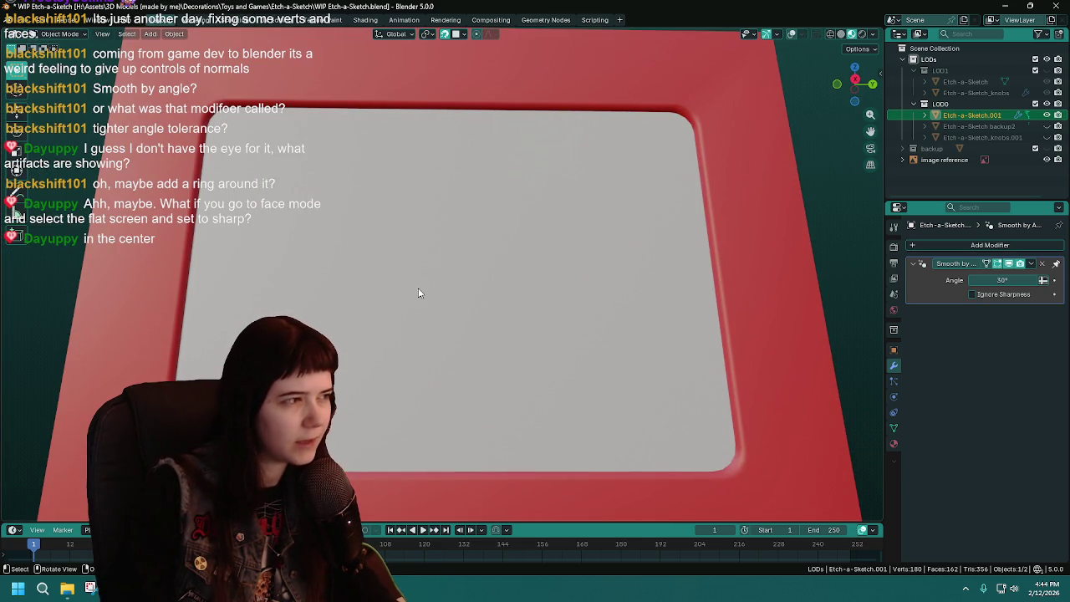
{"action": "left_click", "coordinate": [621, 110], "text": "alt"}
{"action": "left_click", "coordinate": [449, 242]}
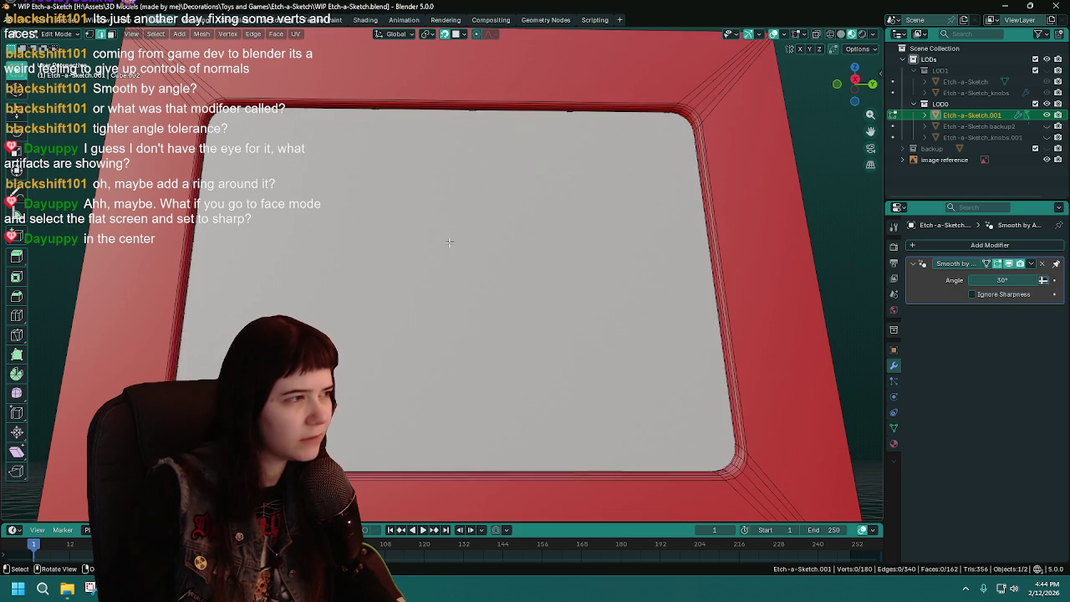
{"action": "key", "text": "3"}
{"action": "left_click", "coordinate": [434, 241]}
{"action": "right_click", "coordinate": [434, 242]}
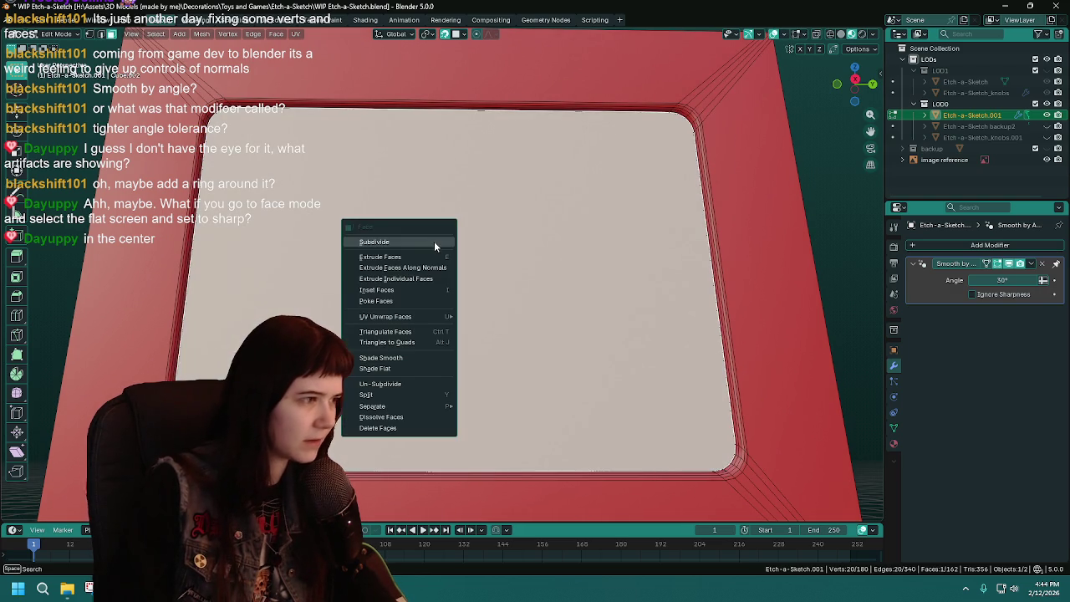
{"action": "left_click", "coordinate": [416, 368]}
{"action": "key", "text": "Tab"}
Orbit around the screen's corner to check the shading
{"action": "mouse_move", "coordinate": [415, 367]}
{"action": "middle_mouse_down"}
{"action": "mouse_move", "coordinate": [609, 200]}
{"action": "mouse_move", "coordinate": [446, 296]}
{"action": "mouse_move", "coordinate": [580, 227]}
{"action": "middle_mouse_up"}
{"action": "scroll", "coordinate": [476, 284], "scroll_direction": "up", "scroll_amount": 3}
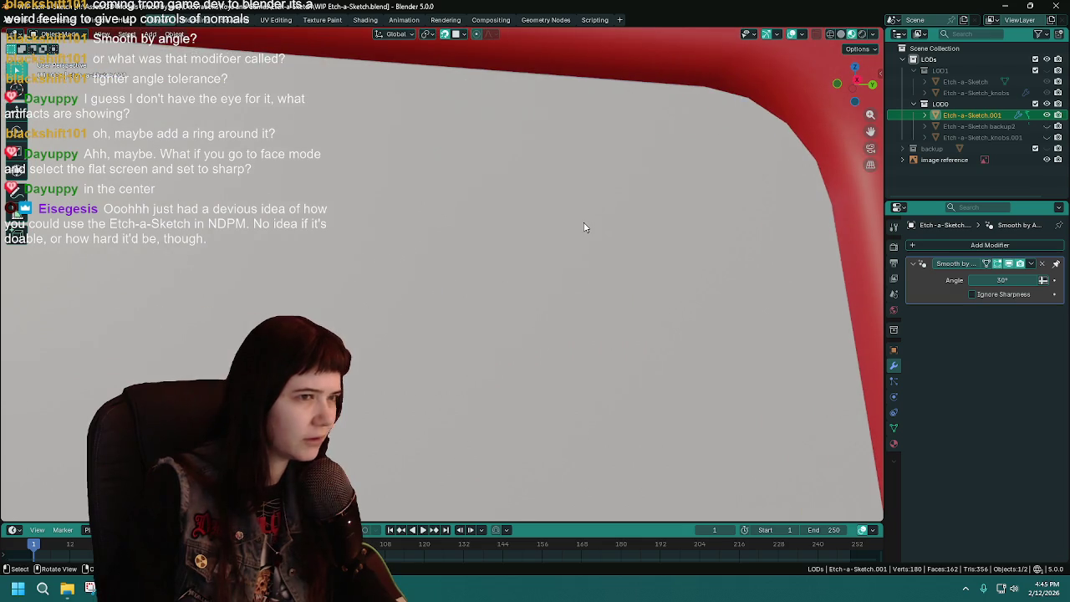
{"action": "scroll", "coordinate": [585, 226], "scroll_direction": "down", "scroll_amount": 2}
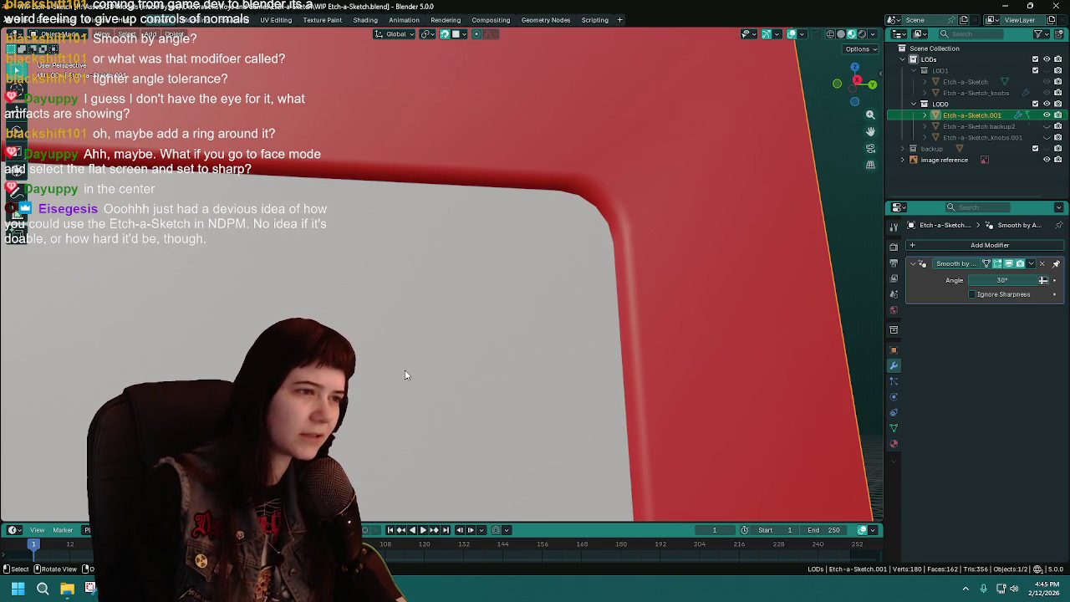
{"action": "scroll", "coordinate": [405, 374], "scroll_direction": "down", "scroll_amount": 2}
{"action": "scroll", "coordinate": [444, 363], "scroll_direction": "up", "scroll_amount": 2}
{"action": "mouse_move", "coordinate": [676, 190]}
{"action": "middle_mouse_down"}
{"action": "mouse_move", "coordinate": [581, 239]}
{"action": "mouse_move", "coordinate": [545, 233]}
{"action": "mouse_move", "coordinate": [533, 186]}
{"action": "mouse_move", "coordinate": [530, 296]}
{"action": "mouse_move", "coordinate": [547, 278]}
{"action": "middle_mouse_up"}
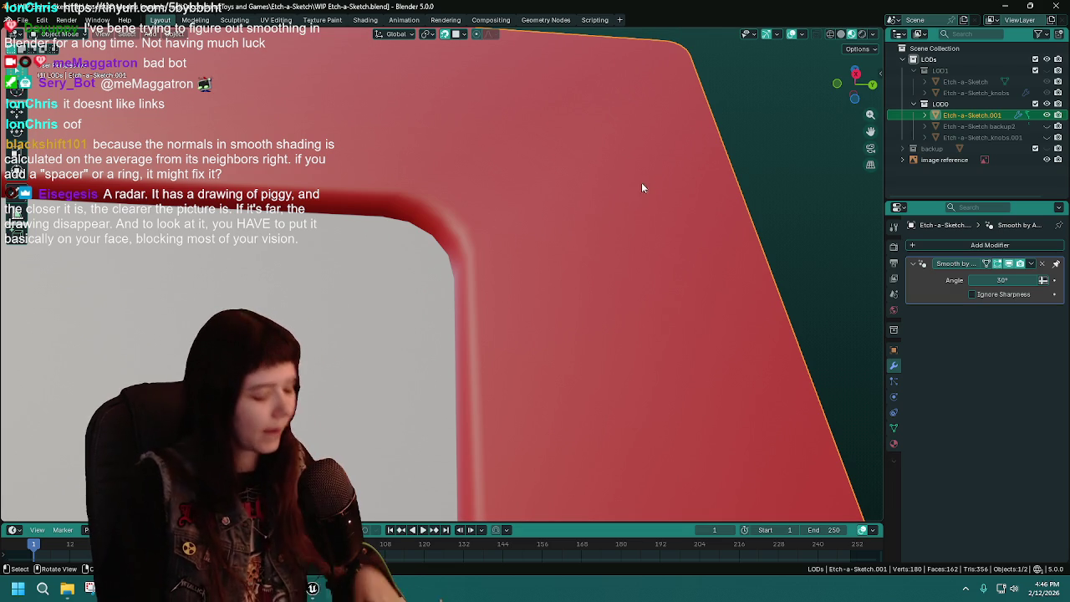
Save, try a loop cut and undo it, then hide the wireframe overlay
{"action": "key", "text": "ctrl+s"}
{"action": "key", "text": "Tab"}
{"action": "key", "text": "ctrl+r"}
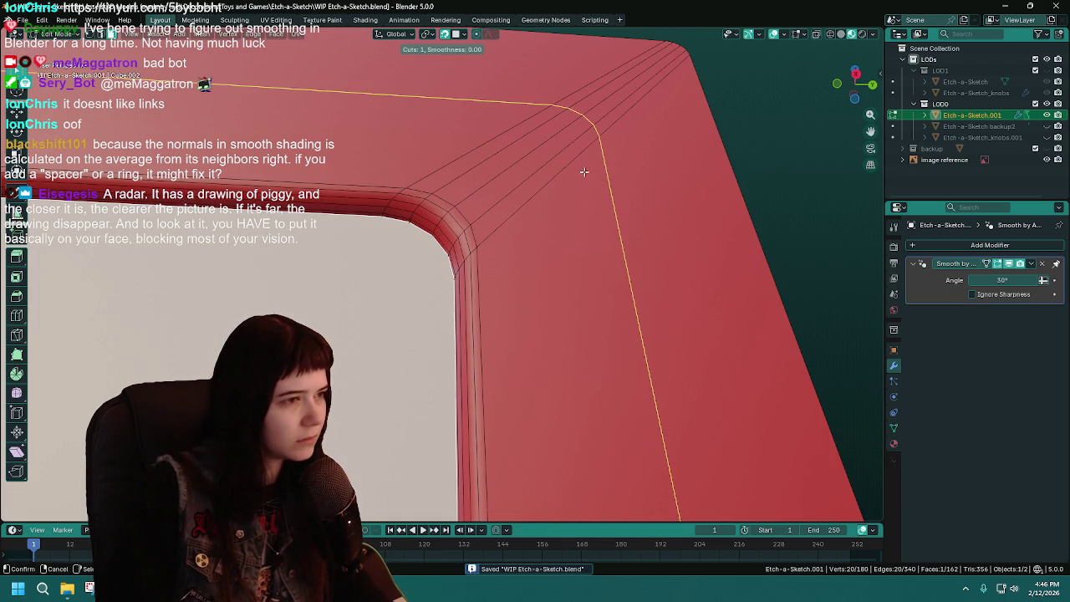
{"action": "left_click", "coordinate": [519, 225]}
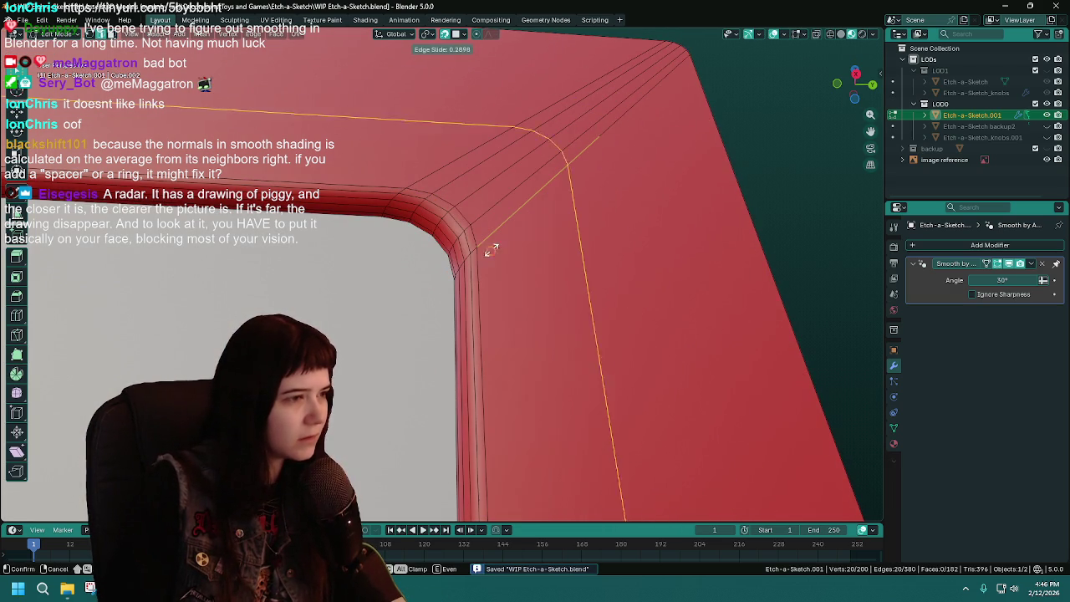
{"action": "key", "text": "ctrl+z"}
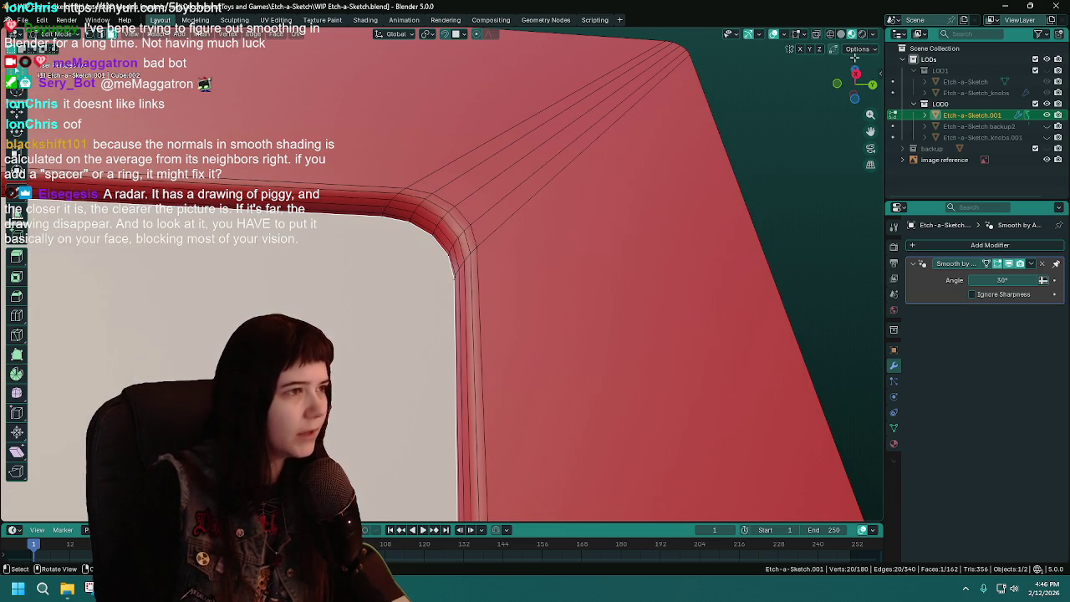
{"action": "left_click", "coordinate": [774, 35]}
Place a support loop cut close along the frame's outer edge
{"action": "key", "text": "ctrl+r"}
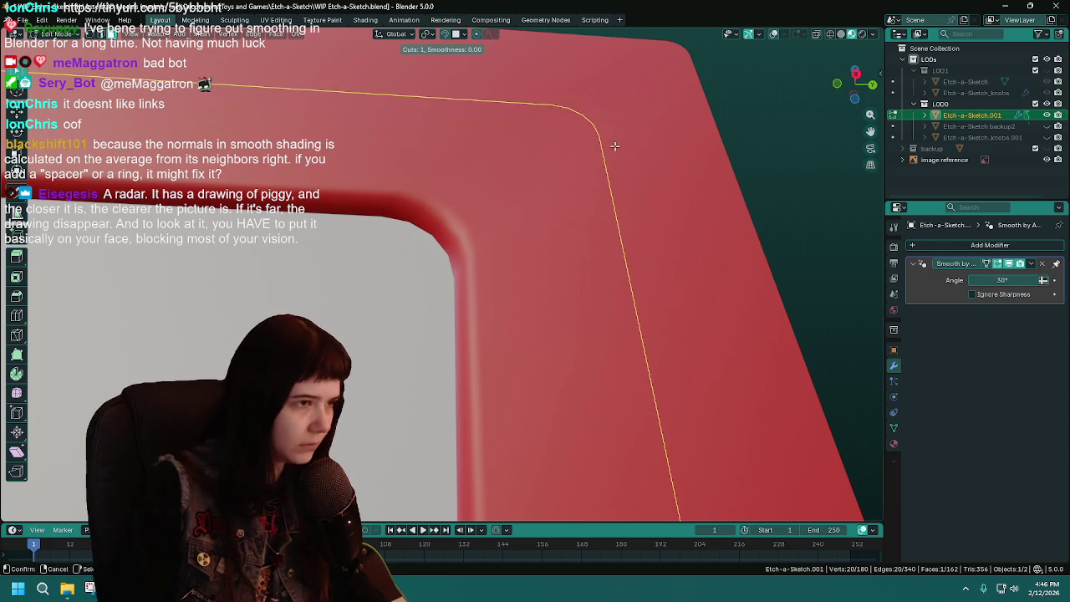
{"action": "left_click", "coordinate": [612, 144]}
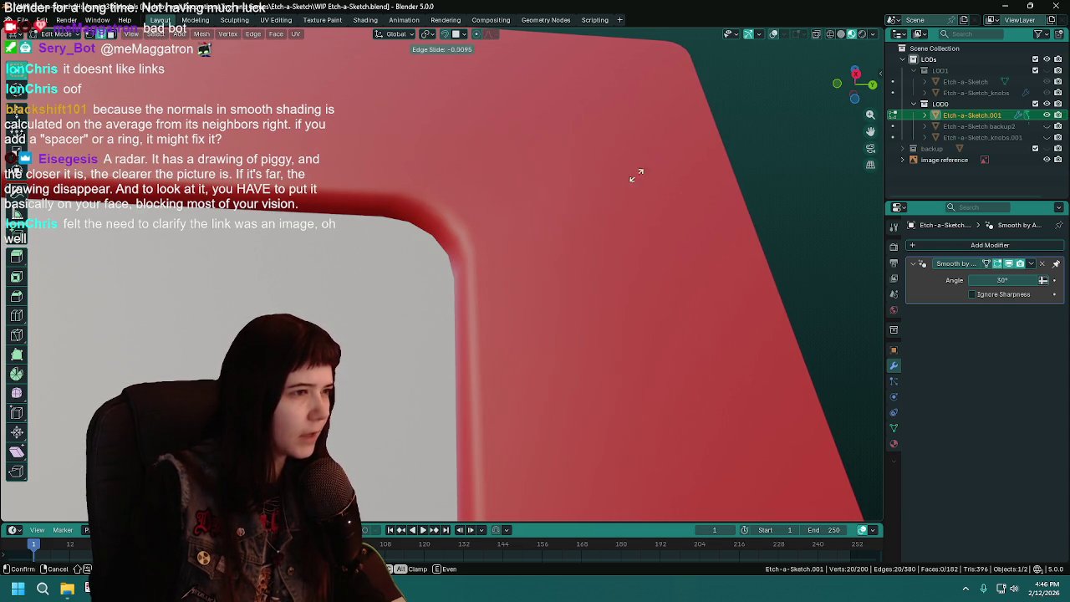
{"action": "left_click", "coordinate": [561, 229]}
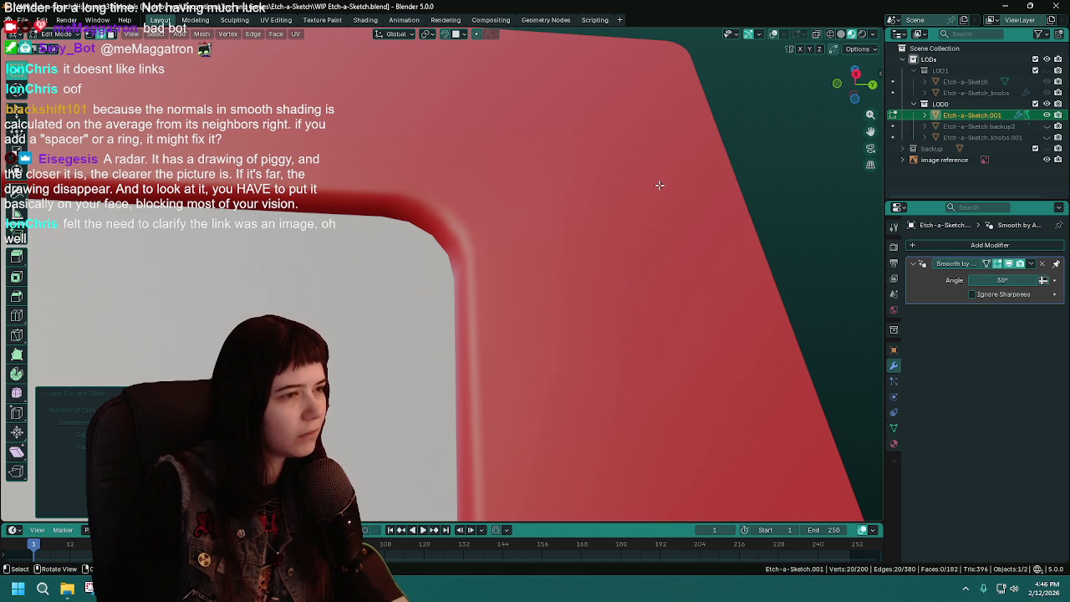
{"action": "key", "text": "ctrl+z"}
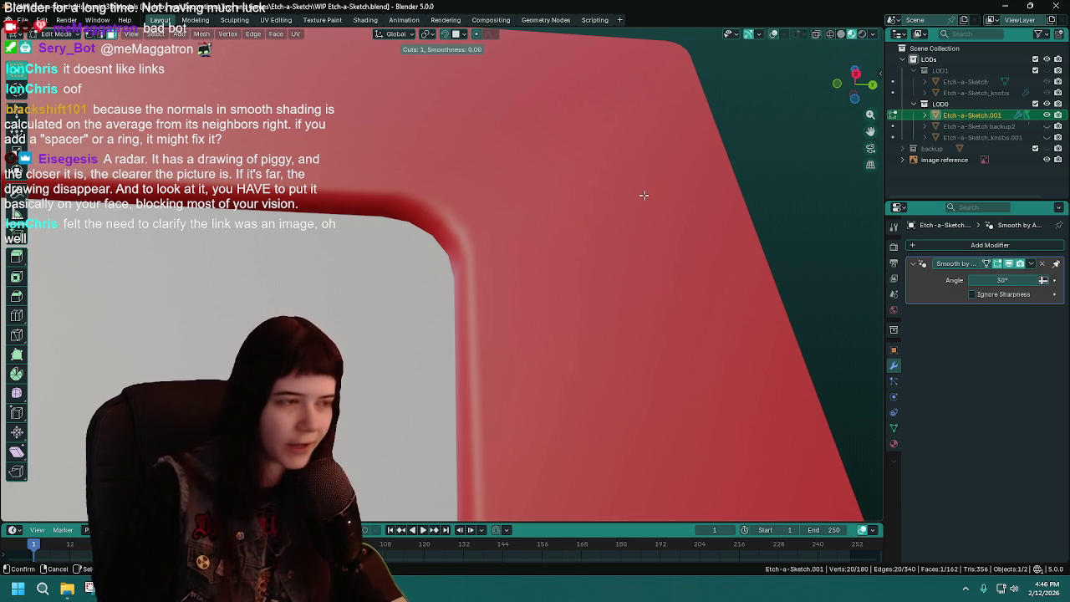
{"action": "key", "text": "ctrl+r"}
{"action": "left_click", "coordinate": [595, 125]}
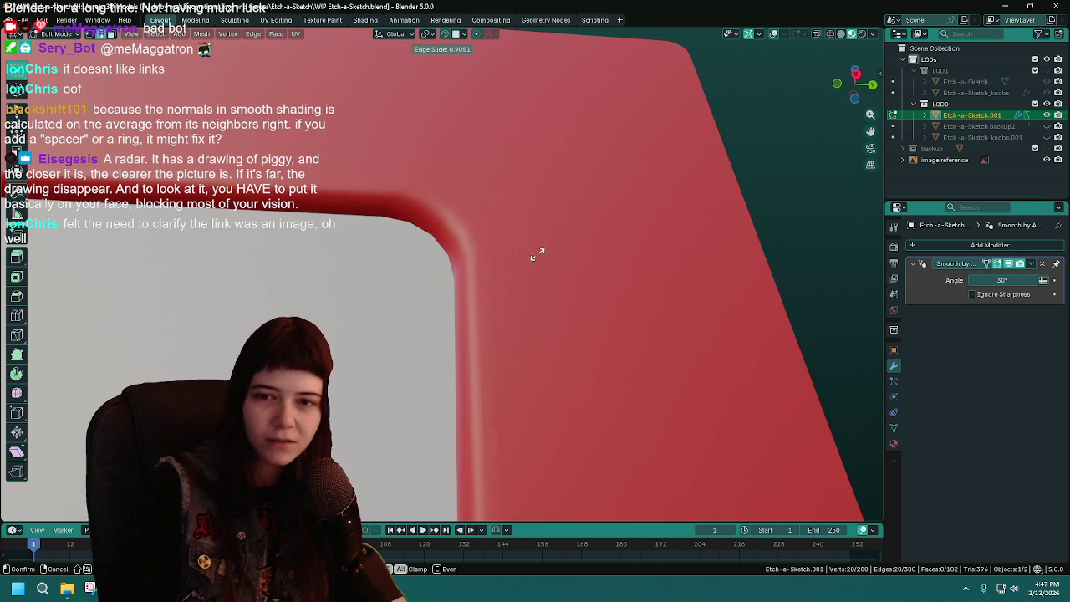
{"action": "left_click", "coordinate": [658, 171]}
Inspect the new loop from a straight-on view and save the file
{"action": "mouse_move", "coordinate": [658, 172]}
{"action": "middle_mouse_down"}
{"action": "mouse_move", "coordinate": [487, 316]}
{"action": "mouse_move", "coordinate": [568, 225]}
{"action": "mouse_move", "coordinate": [626, 230]}
{"action": "mouse_move", "coordinate": [521, 230]}
{"action": "middle_mouse_up"}
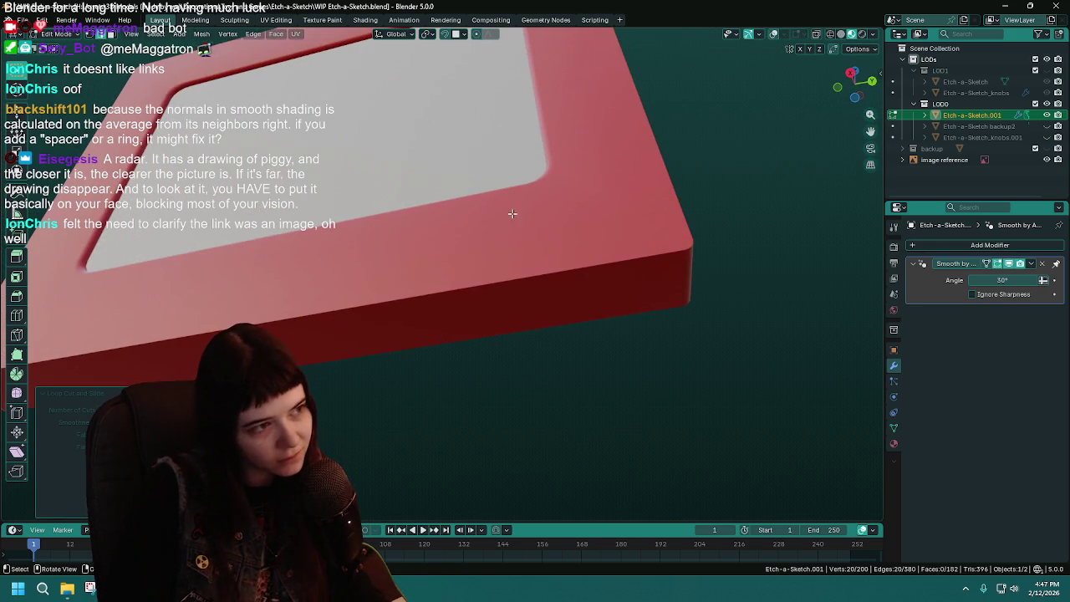
{"action": "scroll", "coordinate": [521, 230], "scroll_direction": "up", "scroll_amount": 4}
{"action": "mouse_move", "coordinate": [557, 188]}
{"action": "middle_mouse_down"}
{"action": "mouse_move", "coordinate": [499, 142]}
{"action": "mouse_move", "coordinate": [550, 162]}
{"action": "mouse_move", "coordinate": [557, 129]}
{"action": "mouse_move", "coordinate": [553, 197]}
{"action": "middle_mouse_up"}
{"action": "key", "text": "KP_7"}
{"action": "key", "text": "ctrl+s"}
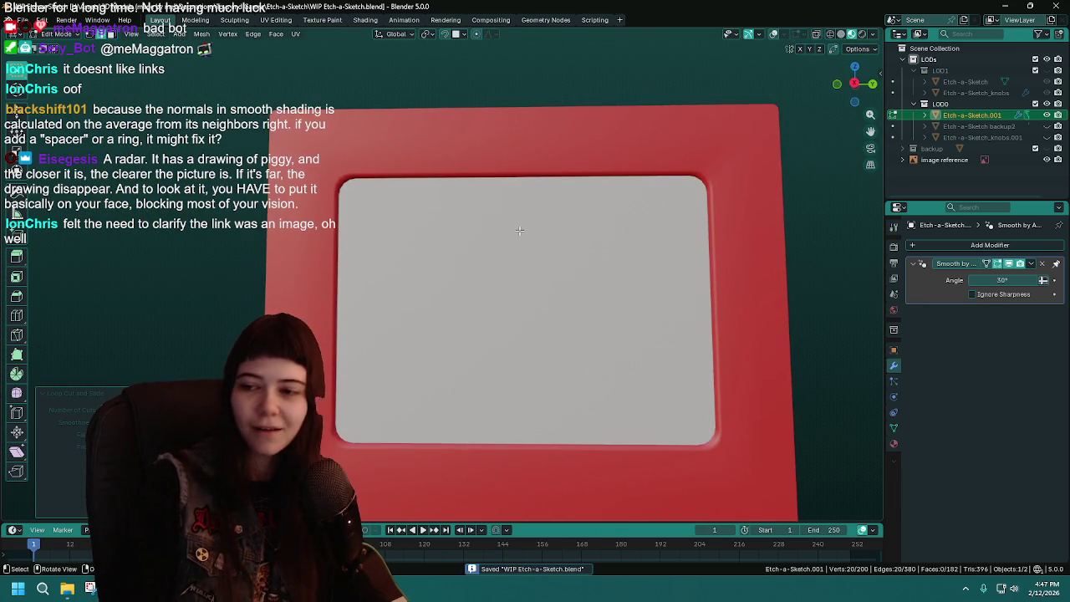
View the frame in Object Mode, save WIP Etch-a-Sketch.blend, and return to Edit Mode
{"action": "mouse_move", "coordinate": [519, 230]}
{"action": "middle_mouse_down"}
{"action": "mouse_move", "coordinate": [487, 221]}
{"action": "mouse_move", "coordinate": [485, 189]}
{"action": "mouse_move", "coordinate": [446, 247]}
{"action": "mouse_move", "coordinate": [575, 216]}
{"action": "middle_mouse_up"}
{"action": "key", "text": "Tab"}
{"action": "key", "text": "ctrl+s"}
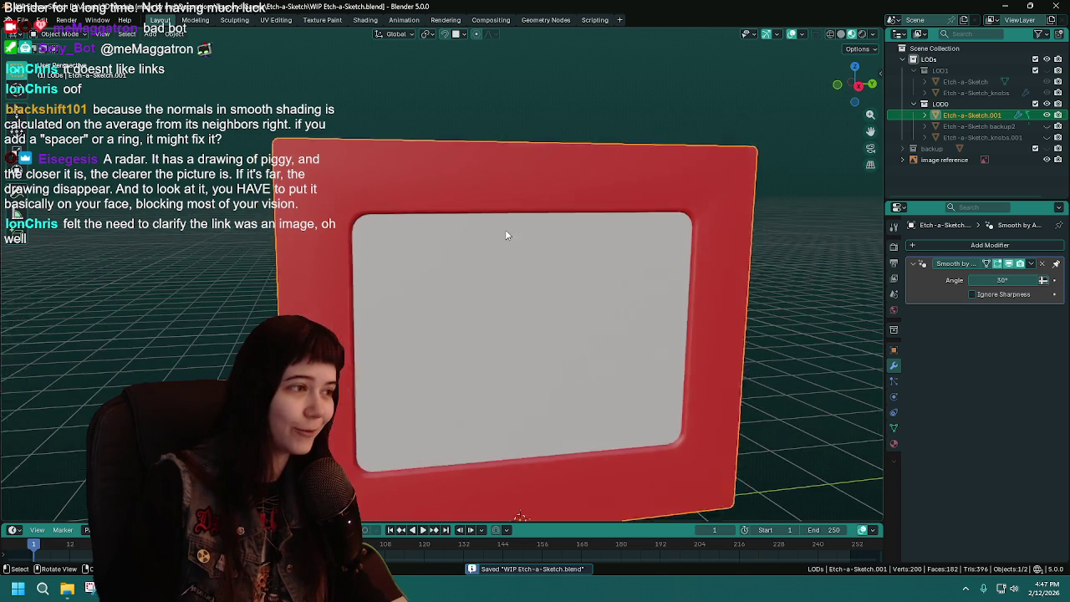
{"action": "key", "text": "Tab"}
{"action": "key", "text": "Tab"}
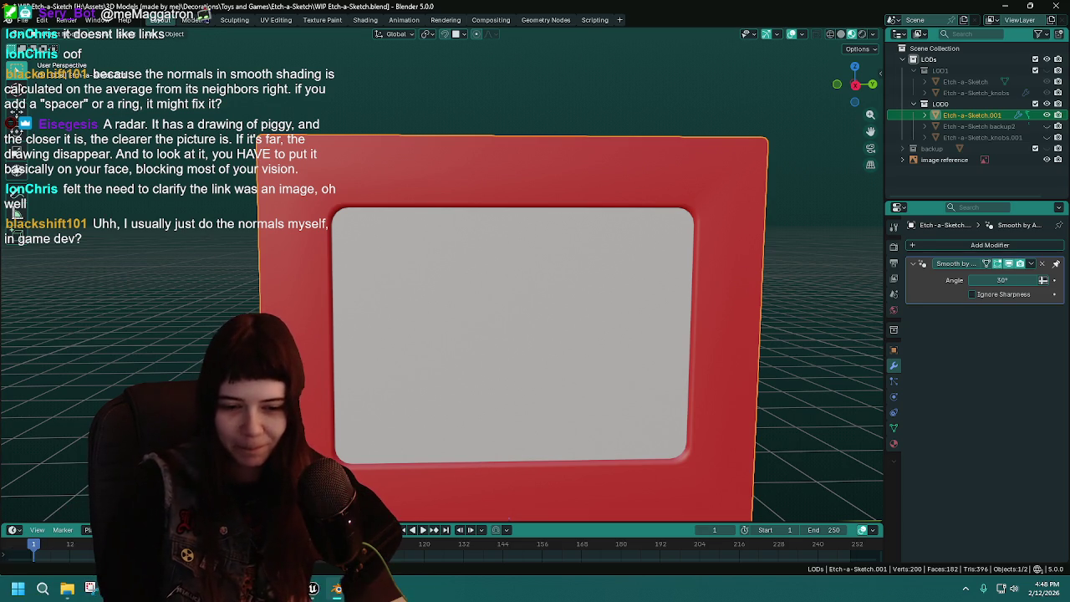
Try a screen capture of the model, then save again and tilt the view
{"action": "key", "text": "super+shift+s"}
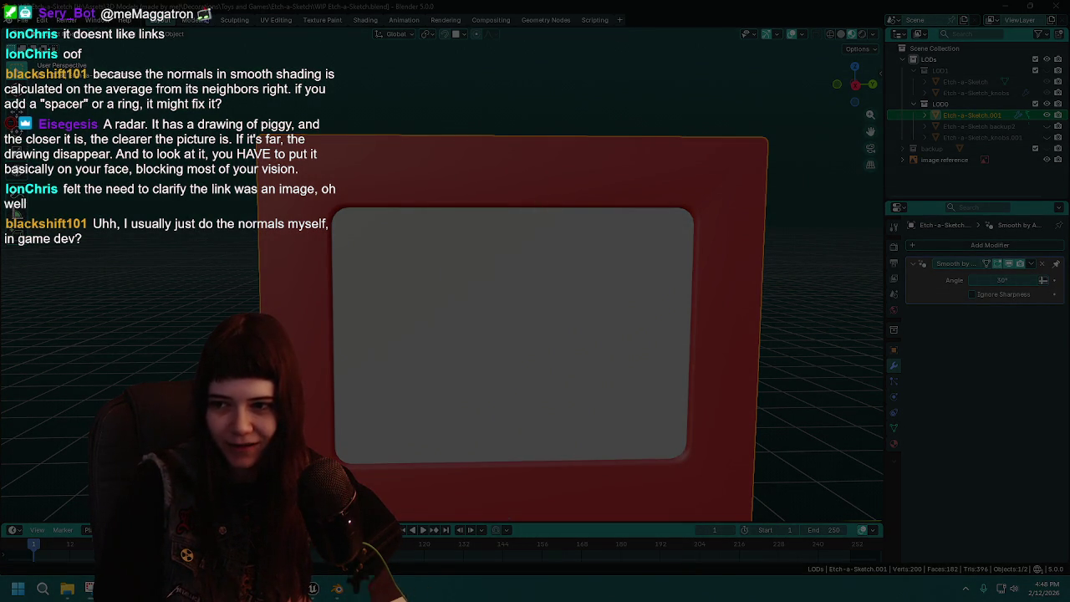
{"action": "key", "text": "Escape"}
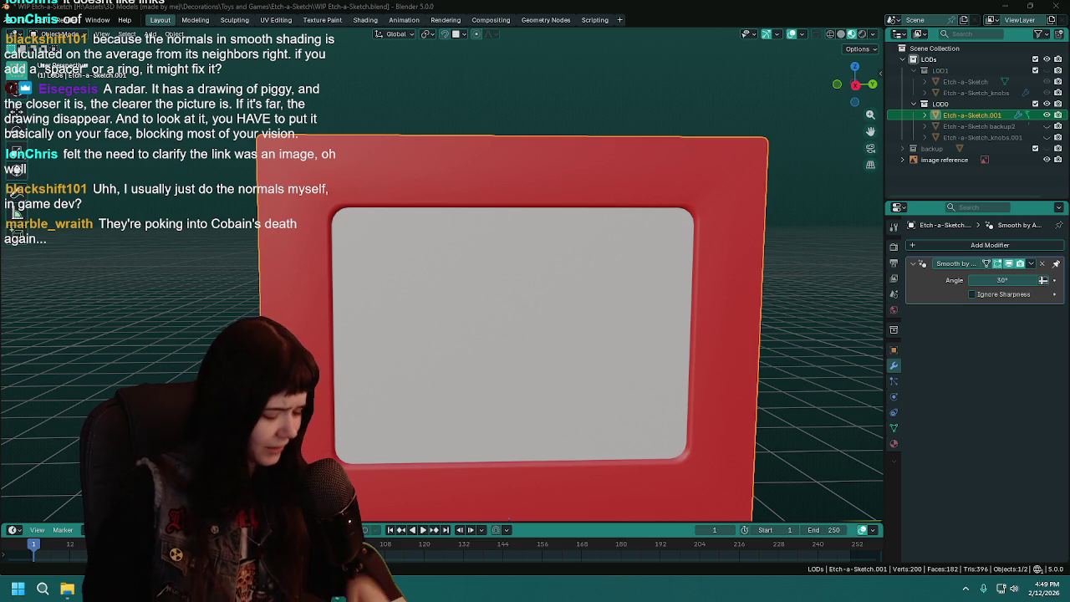
{"action": "key", "text": "ctrl+s"}
{"action": "mouse_move", "coordinate": [547, 325]}
{"action": "middle_mouse_down"}
{"action": "mouse_move", "coordinate": [554, 269]}
{"action": "mouse_move", "coordinate": [697, 227]}
{"action": "mouse_move", "coordinate": [556, 299]}
{"action": "mouse_move", "coordinate": [574, 295]}
{"action": "middle_mouse_up"}
Switch the viewport to Material Preview from a side view of the frame
{"action": "key", "text": "Tab"}
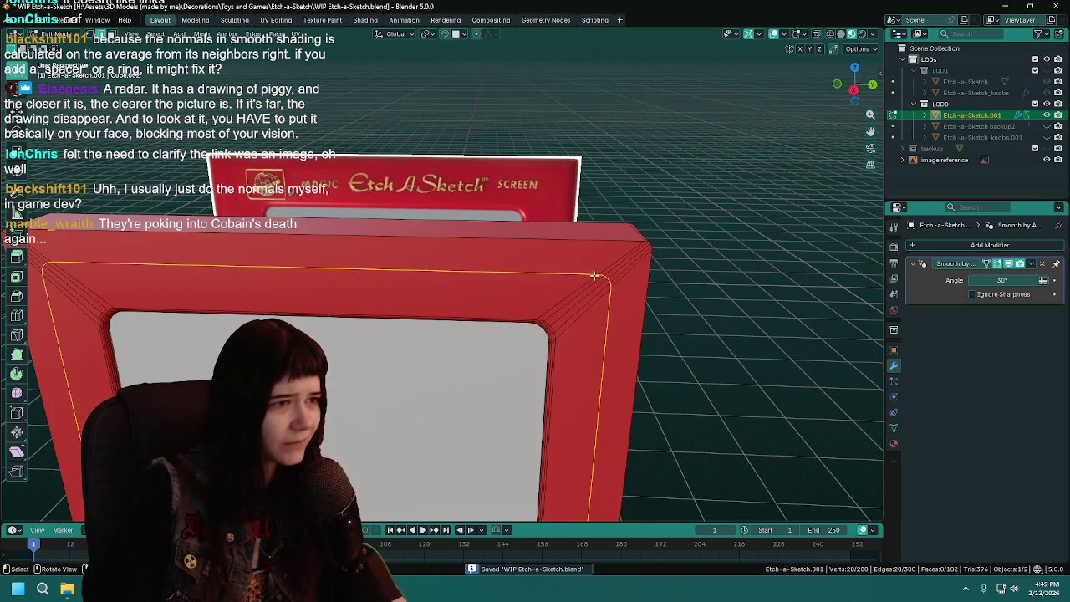
{"action": "key", "text": "KP_3"}
{"action": "scroll", "coordinate": [571, 284], "scroll_direction": "up", "scroll_amount": 2}
{"action": "key", "text": "z"}
{"action": "key", "text": "2"}
{"action": "scroll", "coordinate": [582, 230], "scroll_direction": "up", "scroll_amount": 2}
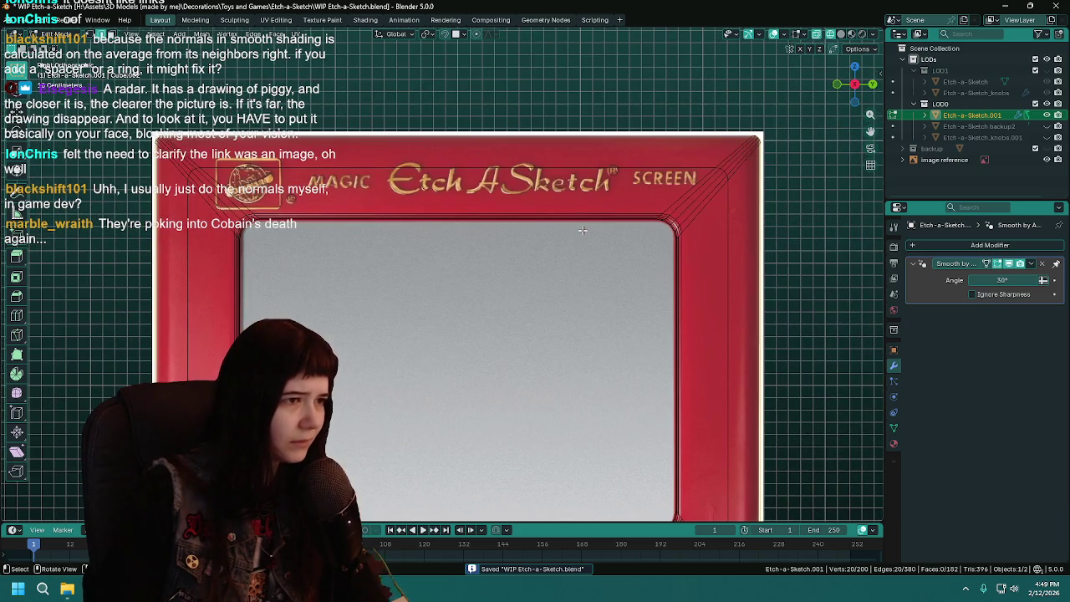
{"action": "key", "text": "p"}
Duplicate the frame, rename the copy 'Etch-a-Sketch backup3', and hide it
{"action": "key", "text": "Tab"}
{"action": "double_click", "coordinate": [995, 125]}
{"action": "key", "text": "End"}
{"action": "key", "text": "BackSpace"}
{"action": "key", "text": "BackSpace"}
{"action": "key", "text": "BackSpace"}
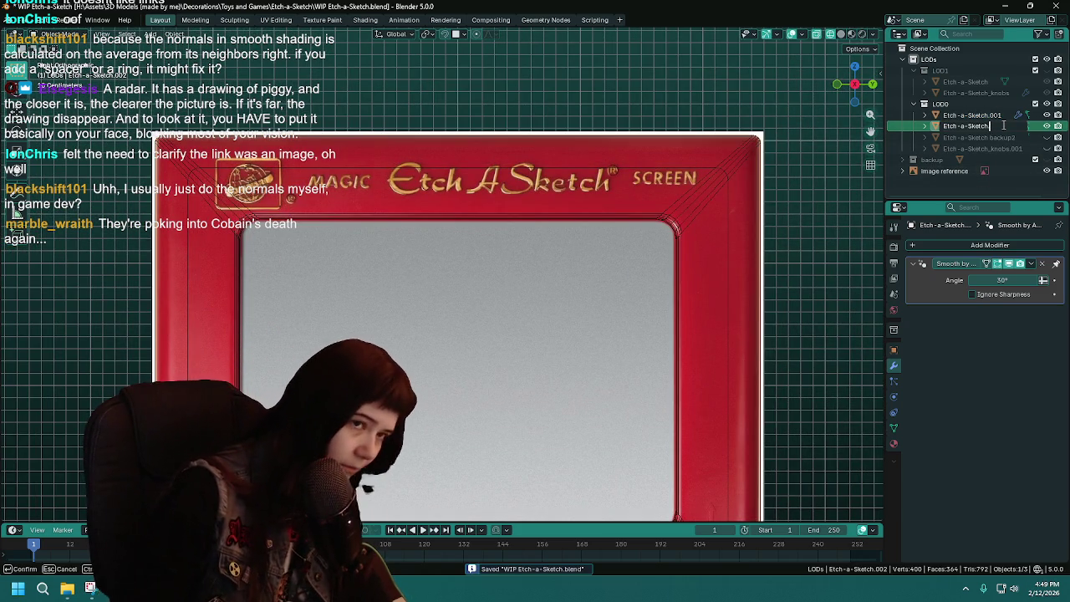
{"action": "type", "text": ".backup3"}
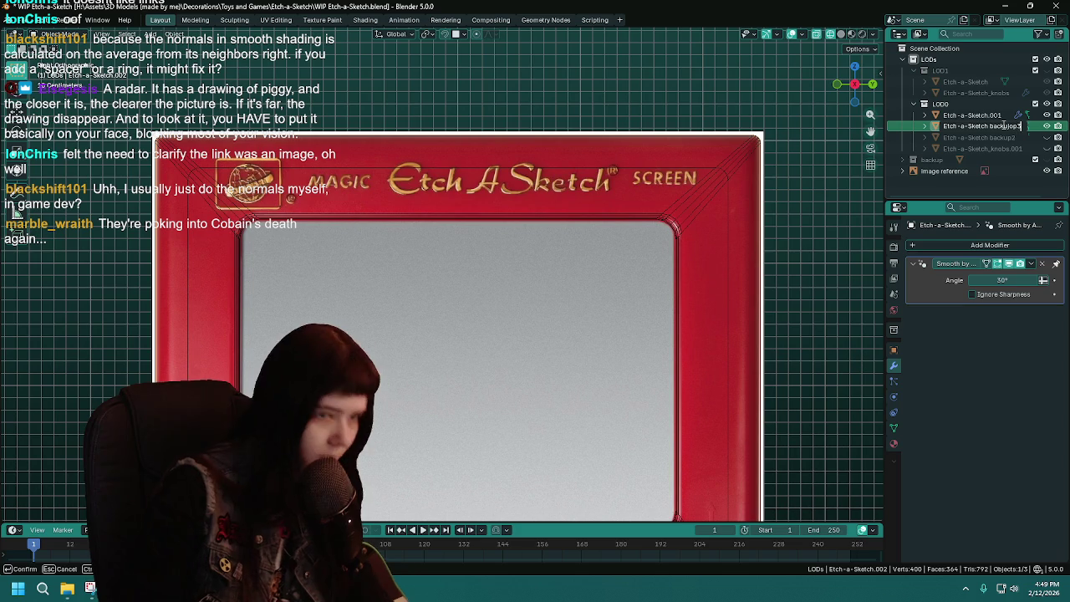
{"action": "key", "text": "BackSpace"}
{"action": "key", "text": "BackSpace"}
{"action": "key", "text": "BackSpace"}
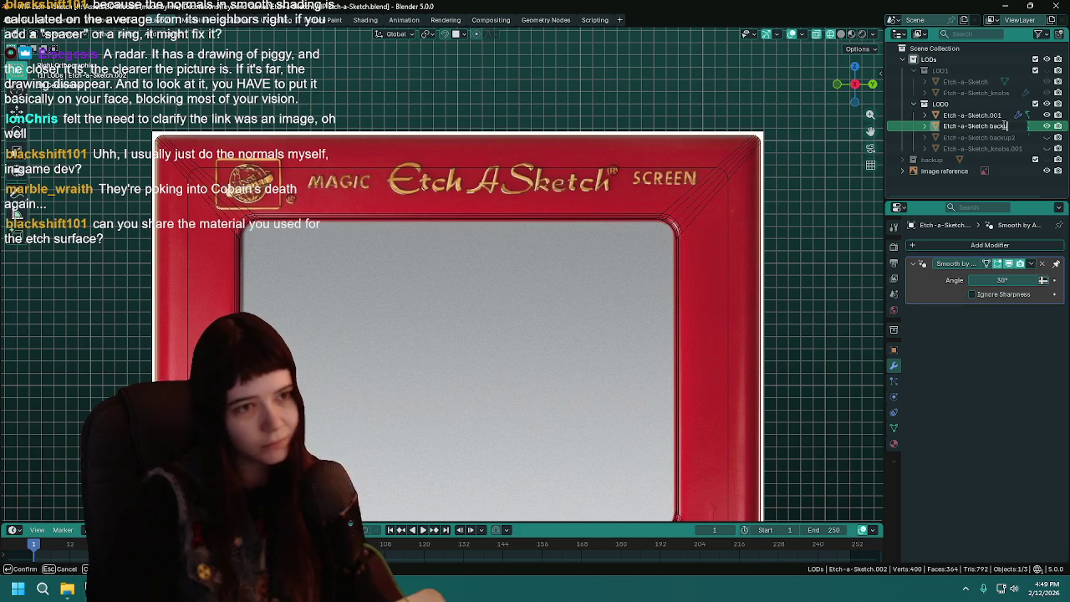
{"action": "type", "text": "up3"}
{"action": "key", "text": "Return"}
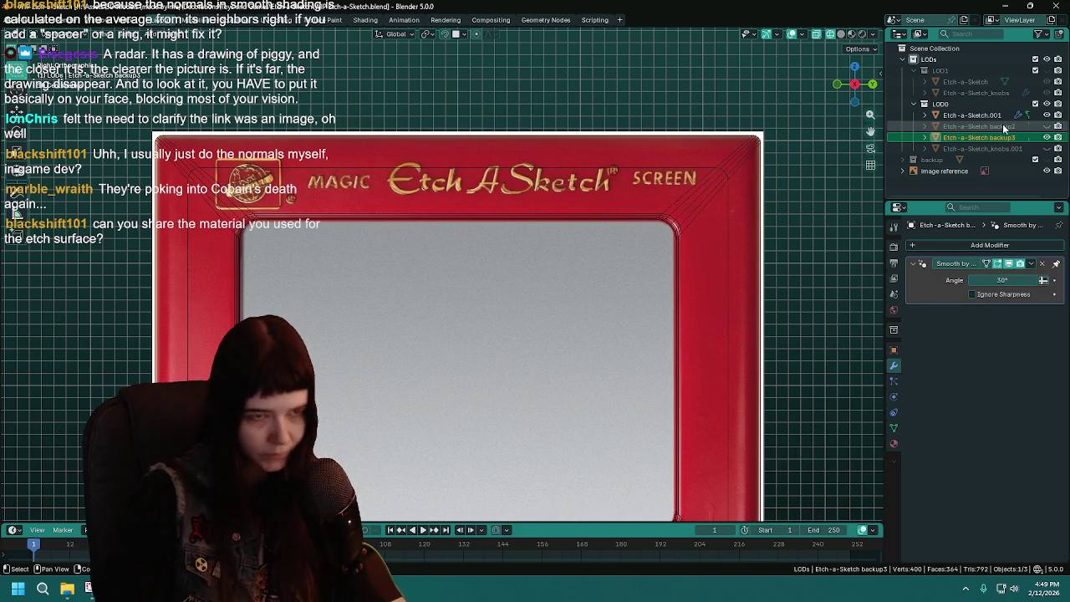
{"action": "key", "text": "h"}
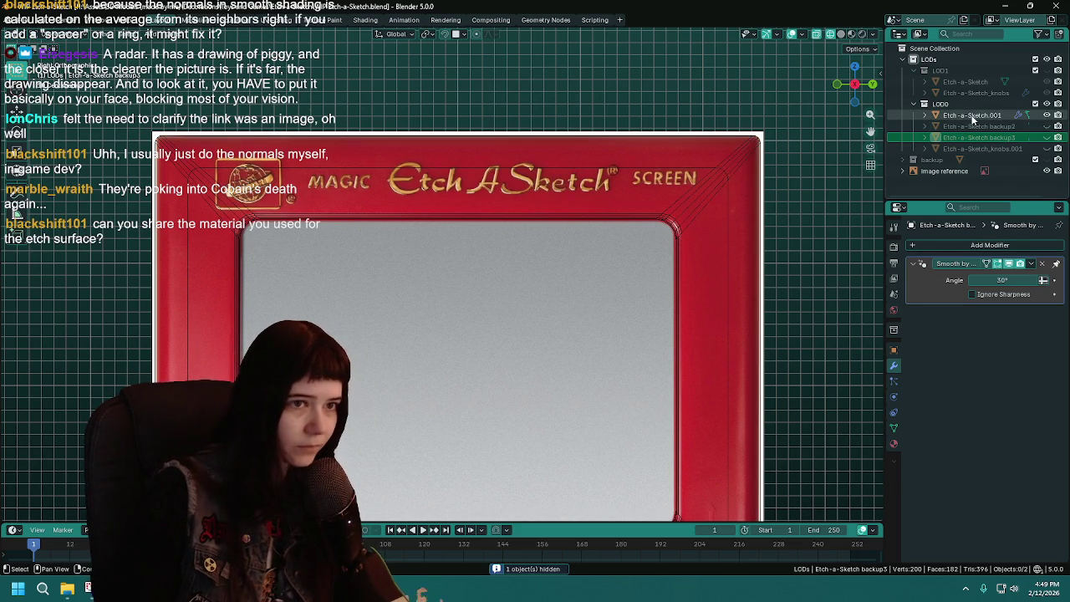
Select Etch-a-Sketch.001, save, and resume Edit Mode in front view
{"action": "left_click", "coordinate": [725, 227]}
{"action": "key", "text": "ctrl+s"}
{"action": "key", "text": "Tab"}
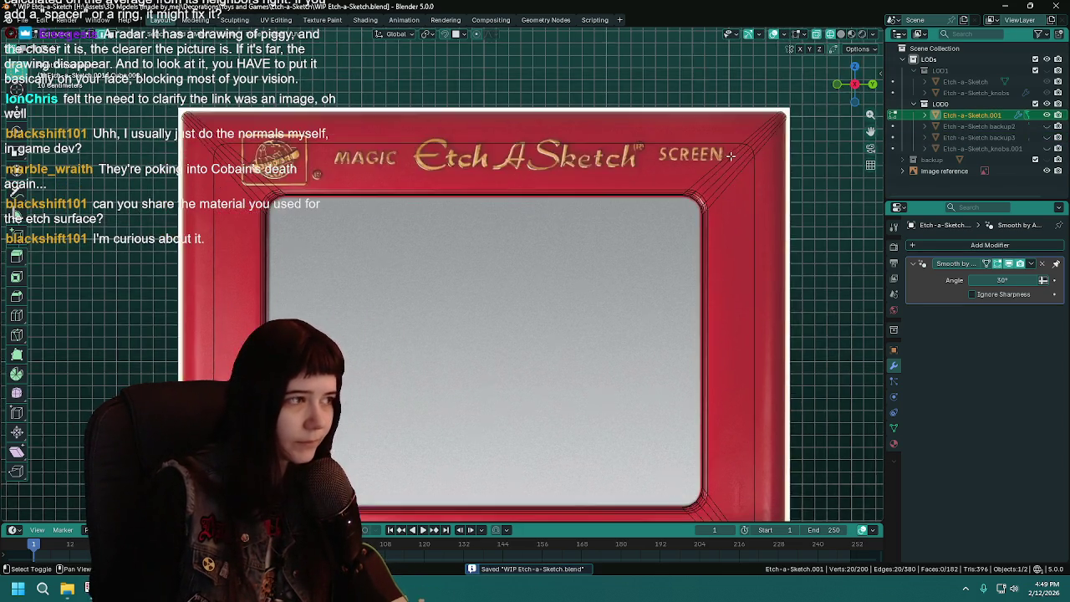
{"action": "middle_click_drag", "start_coordinate": [727, 182], "coordinate": [705, 203]}
{"action": "key", "text": "KP_1"}
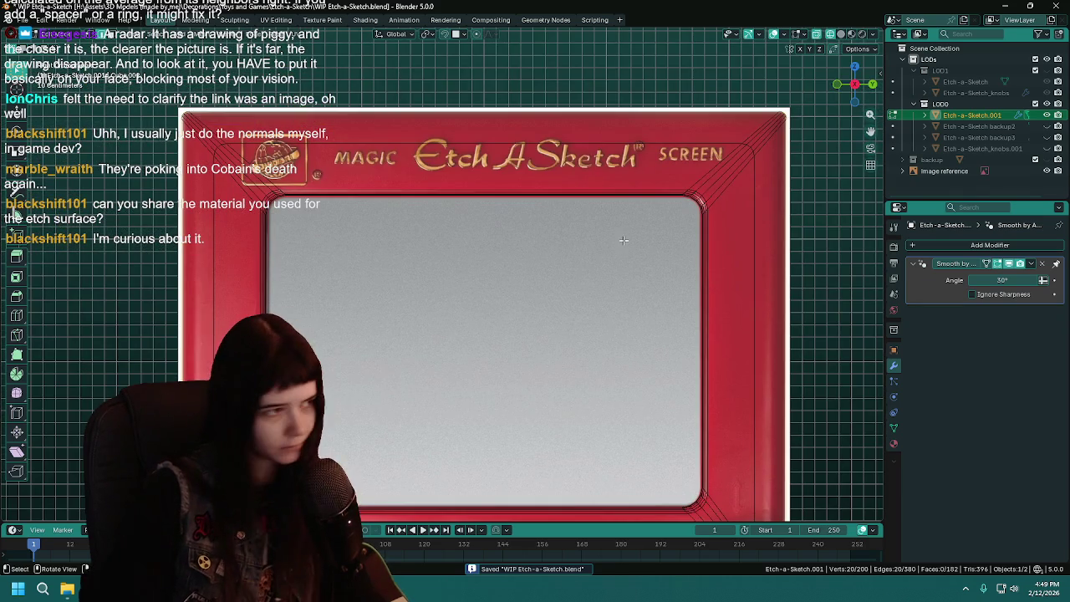
{"action": "scroll", "coordinate": [355, 204], "scroll_direction": "up", "scroll_amount": 2}
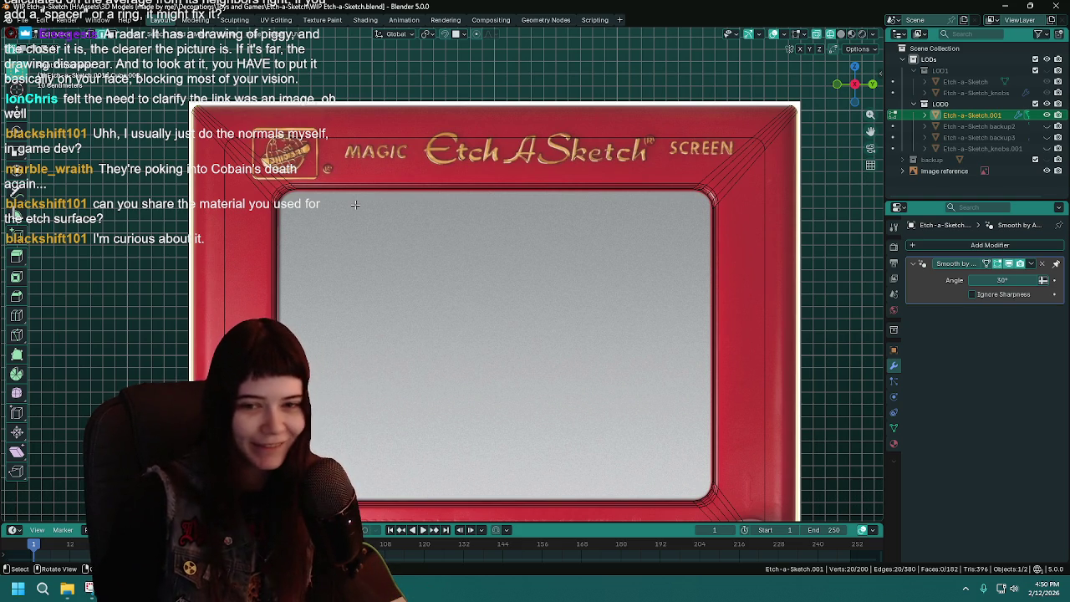
Orbit to an angled view of the red frame and switch to plain solid shading
{"action": "mouse_move", "coordinate": [597, 360]}
{"action": "middle_mouse_down"}
{"action": "mouse_move", "coordinate": [614, 360]}
{"action": "mouse_move", "coordinate": [464, 377]}
{"action": "middle_mouse_up"}
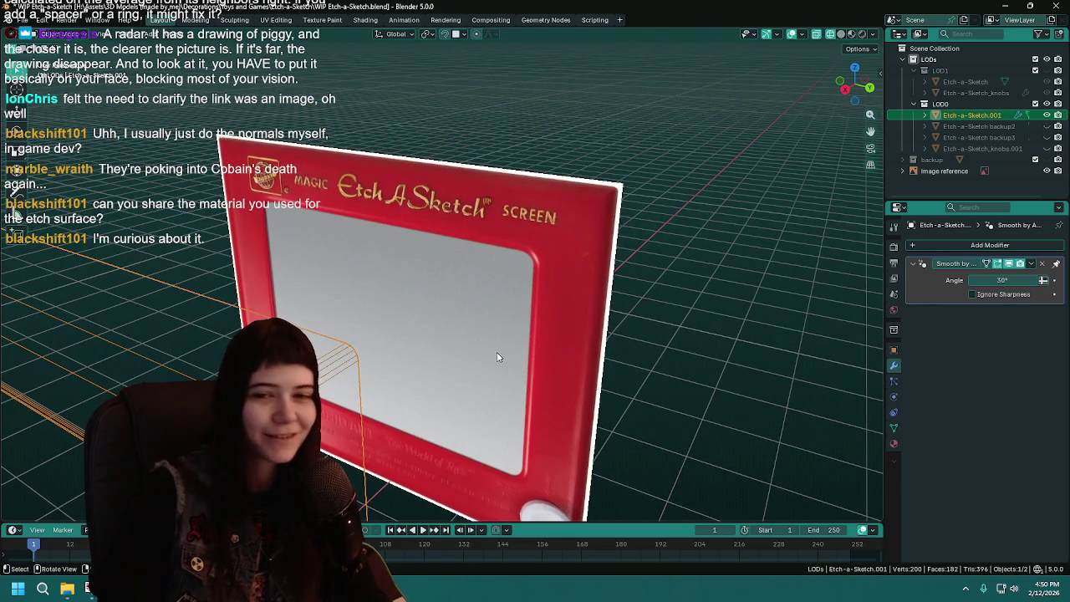
{"action": "middle_click_drag", "start_coordinate": [467, 328], "coordinate": [581, 193]}
{"action": "key", "text": "z"}
{"action": "key", "text": "Escape"}
{"action": "scroll", "coordinate": [513, 304], "scroll_direction": "up", "scroll_amount": 3}
{"action": "scroll", "coordinate": [519, 303], "scroll_direction": "down", "scroll_amount": 2}
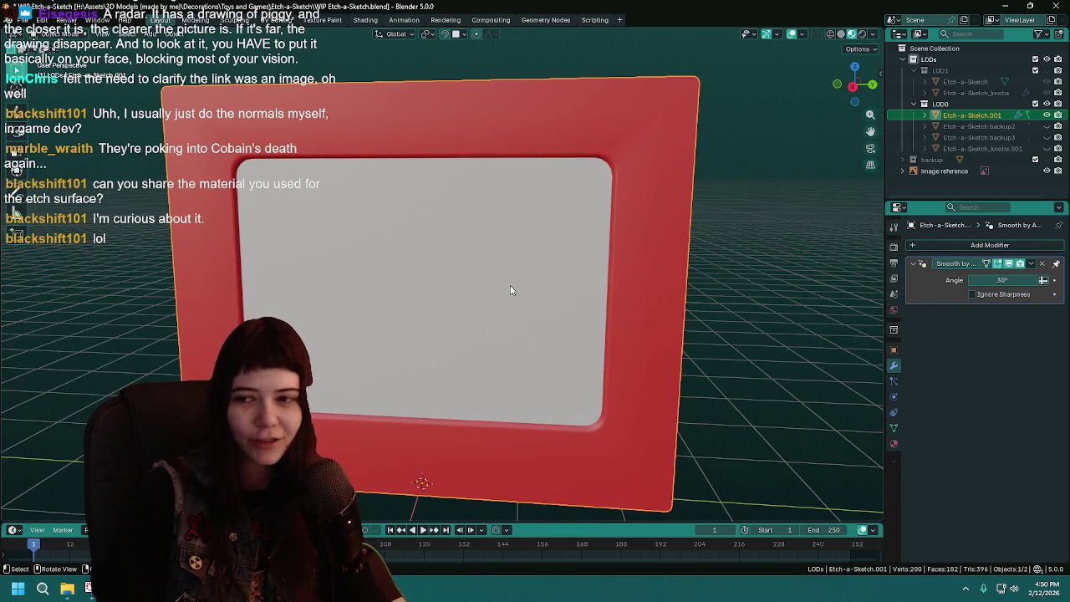
Review the frame's red plastic and screen materials, checking the screen's base colour, then save
{"action": "left_click", "coordinate": [893, 444]}
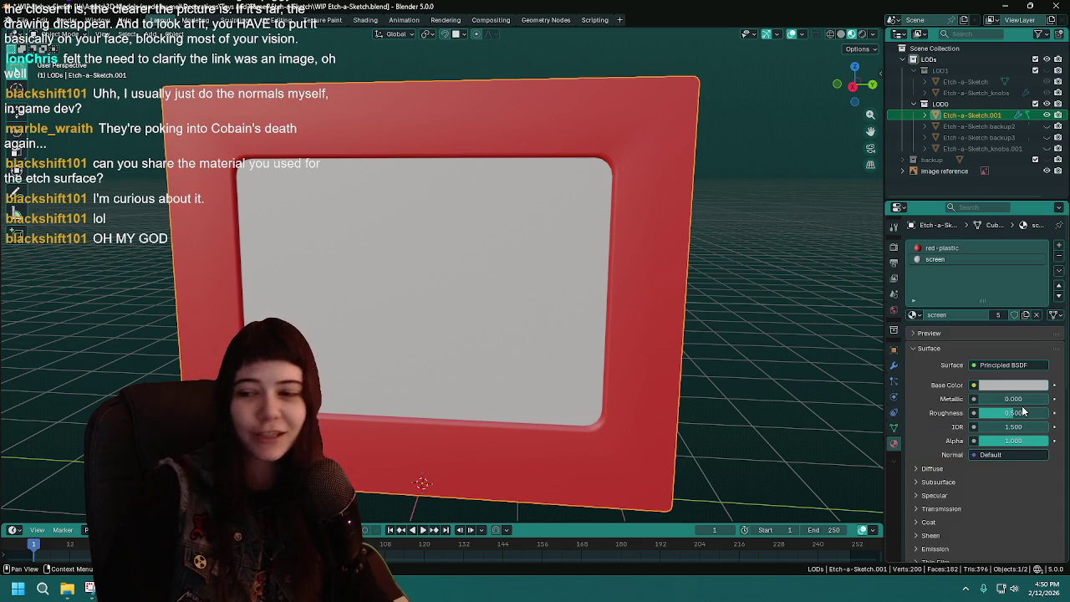
{"action": "left_click", "coordinate": [1033, 386]}
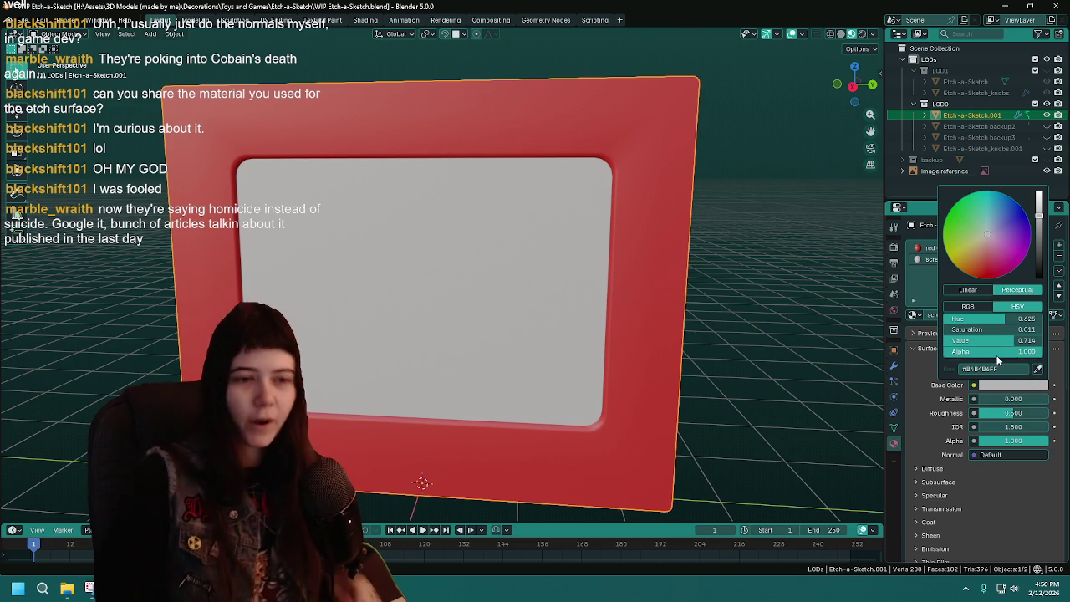
{"action": "middle_click_drag", "start_coordinate": [743, 331], "coordinate": [746, 329]}
{"action": "key", "text": "ctrl+s"}
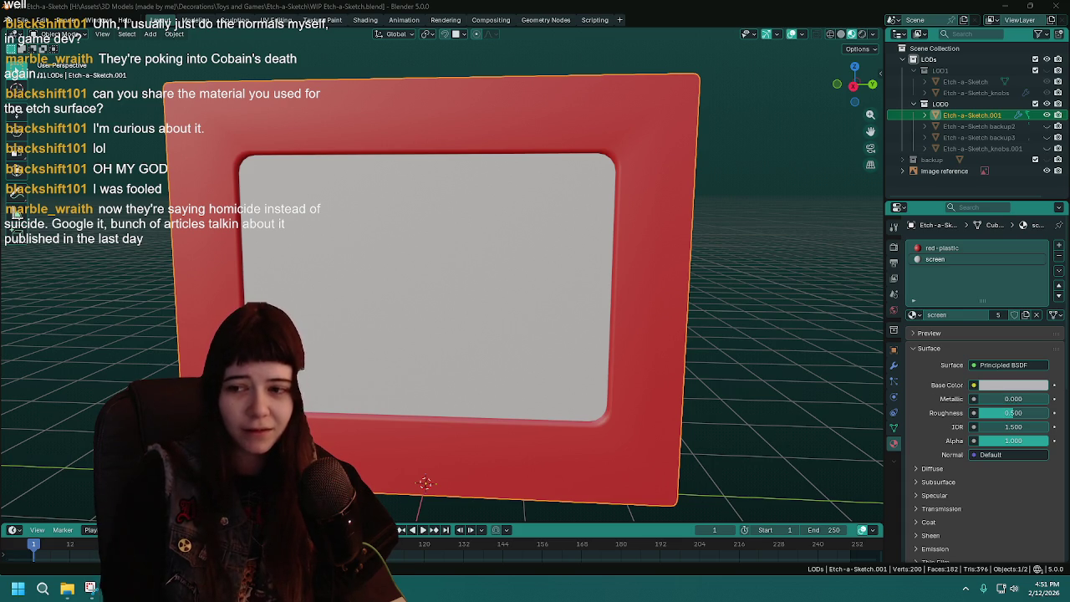
{"action": "mouse_move", "coordinate": [736, 289]}
{"action": "middle_mouse_down"}
{"action": "mouse_move", "coordinate": [619, 301]}
{"action": "mouse_move", "coordinate": [554, 329]}
{"action": "mouse_move", "coordinate": [564, 198]}
{"action": "middle_mouse_up"}
Save, enter Edit Mode on the frame mesh and frame its corner in material preview
{"action": "key", "text": "ctrl+s"}
{"action": "key", "text": "Tab"}
{"action": "mouse_move", "coordinate": [500, 235]}
{"action": "middle_mouse_down", "text": "shift"}
{"action": "mouse_move", "coordinate": [538, 182]}
{"action": "mouse_move", "coordinate": [523, 209]}
{"action": "middle_mouse_up", "text": "shift"}
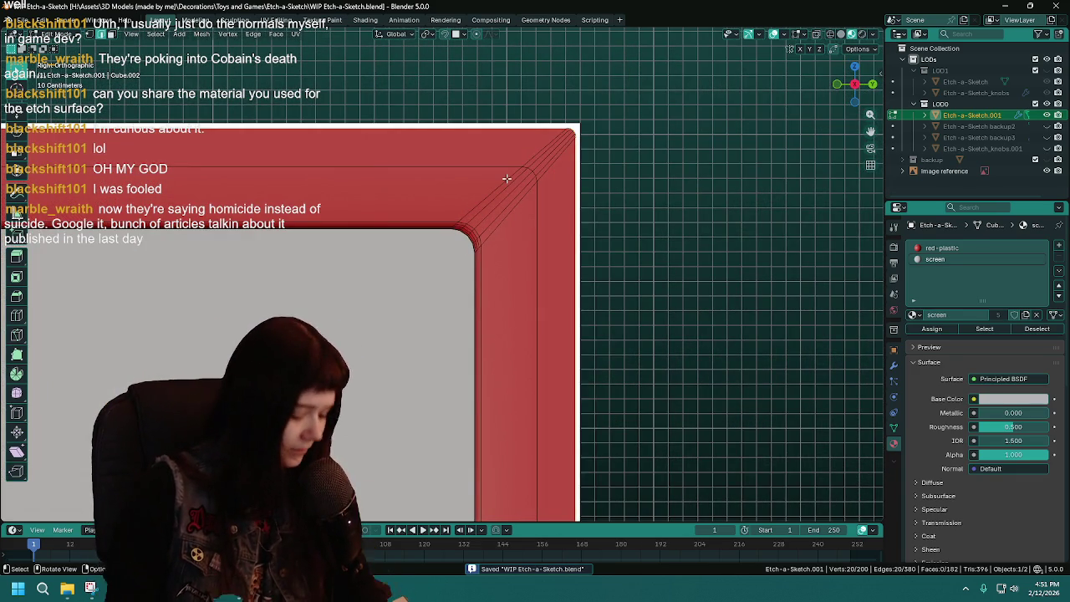
{"action": "key", "text": "z"}
{"action": "scroll", "coordinate": [505, 180], "scroll_direction": "up", "scroll_amount": 1}
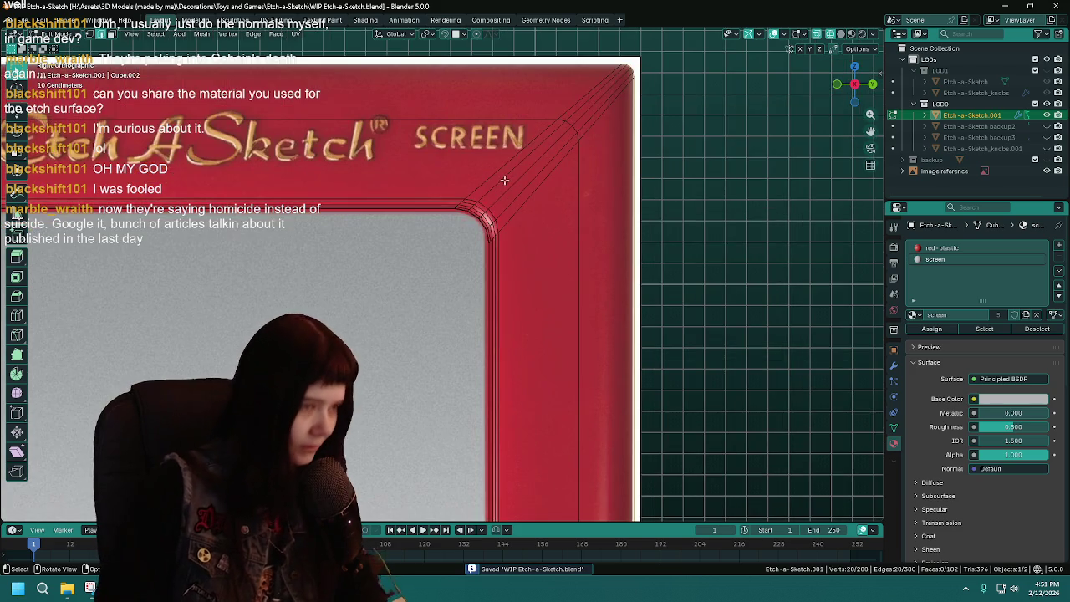
{"action": "middle_click_drag", "start_coordinate": [504, 181], "coordinate": [496, 206], "text": "shift"}
Bevel the frame's outer edges at 0.145 m with 5 segments and hide the overlays
{"action": "key", "text": "ctrl+b"}
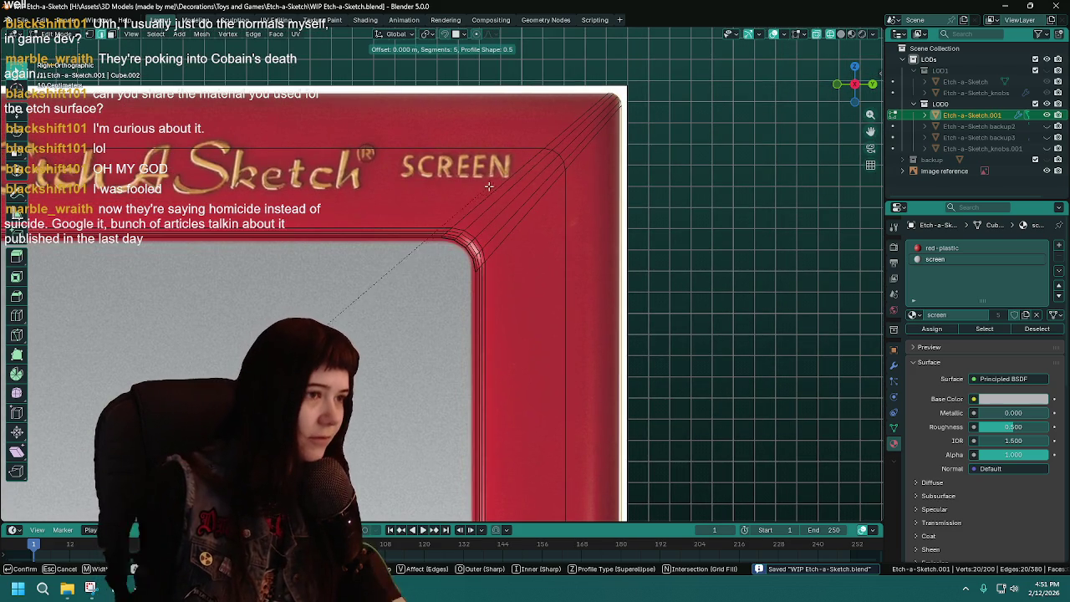
{"action": "left_click", "coordinate": [531, 167]}
{"action": "middle_click_drag", "start_coordinate": [531, 167], "coordinate": [489, 248]}
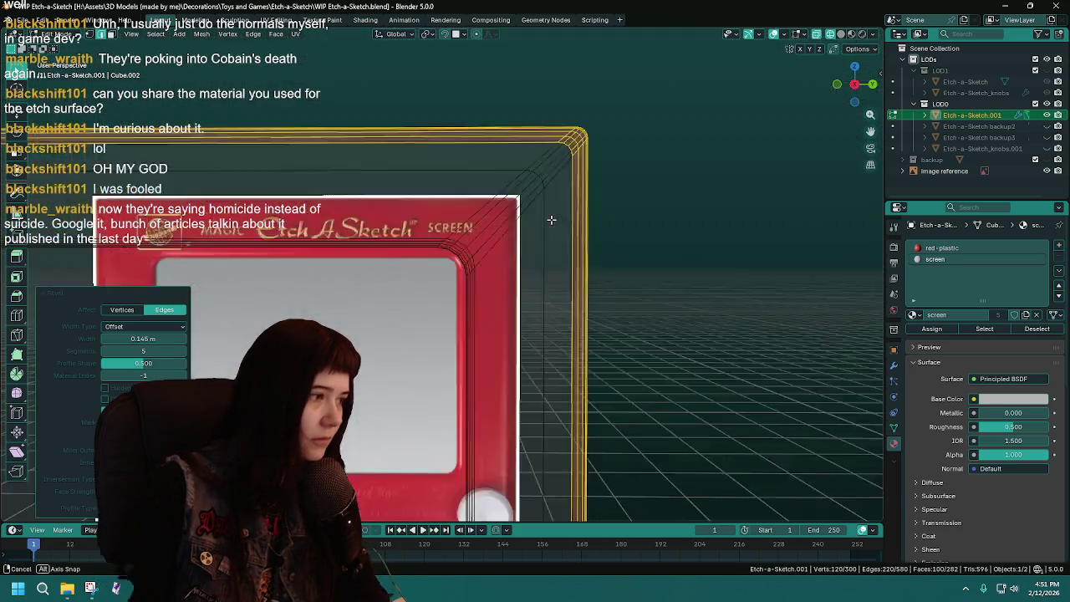
{"action": "key", "text": "KP_Decimal"}
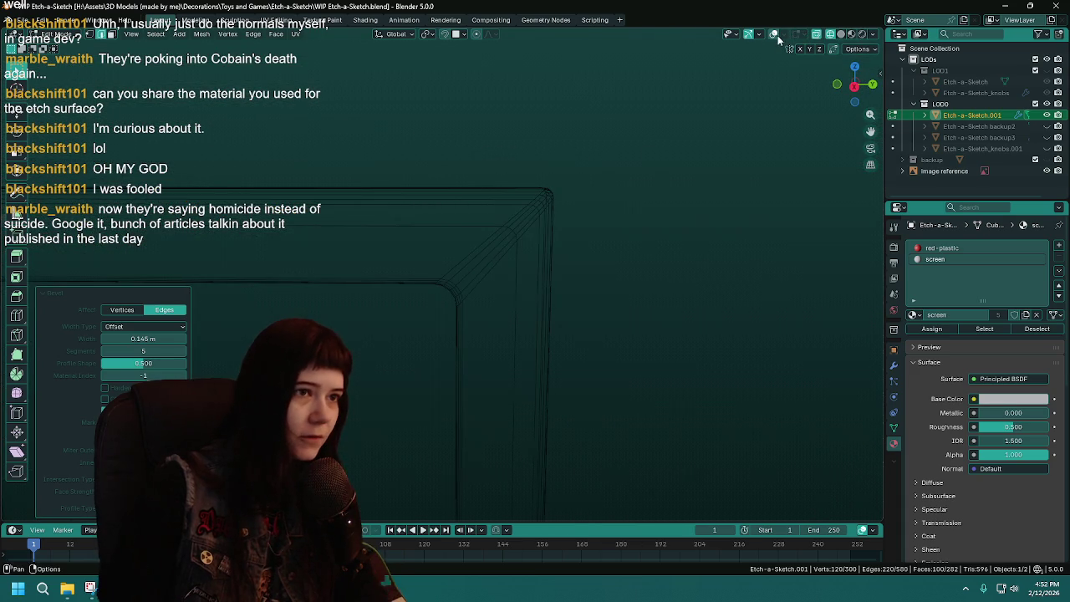
{"action": "left_click", "coordinate": [851, 34]}
{"action": "scroll", "coordinate": [520, 350], "scroll_direction": "down", "scroll_amount": 4}
{"action": "mouse_move", "coordinate": [520, 349]}
{"action": "middle_mouse_down"}
{"action": "mouse_move", "coordinate": [564, 269]}
{"action": "mouse_move", "coordinate": [593, 265]}
{"action": "mouse_move", "coordinate": [594, 279]}
{"action": "mouse_move", "coordinate": [554, 258]}
{"action": "mouse_move", "coordinate": [537, 263]}
{"action": "middle_mouse_up"}
{"action": "left_click", "coordinate": [775, 35]}
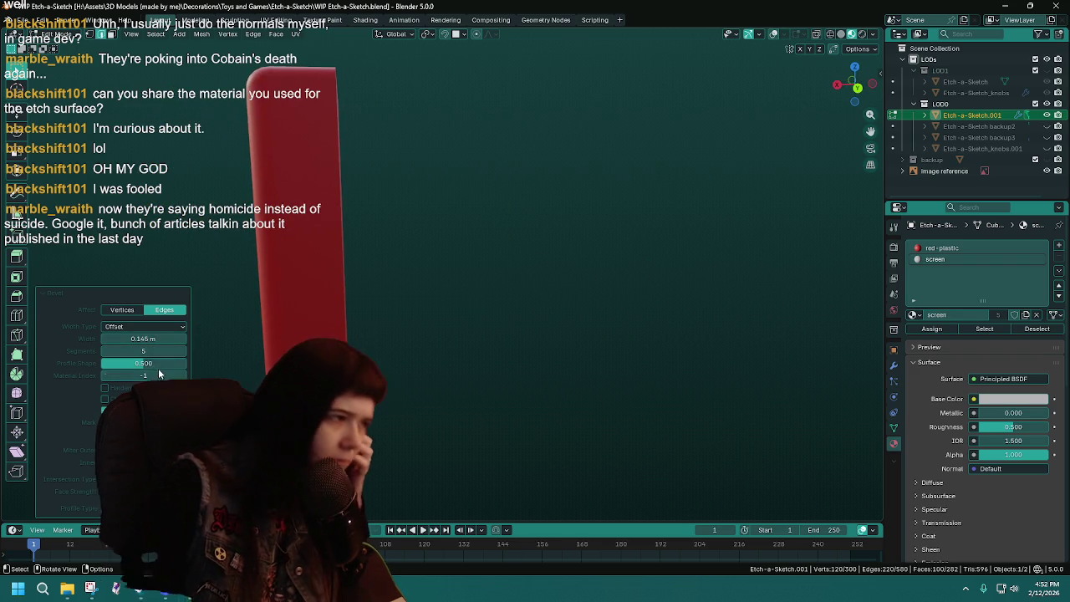
Adjust the bevel profile shape to about 0.5, save, and return to Object Mode
{"action": "left_click_drag", "start_coordinate": [159, 365], "coordinate": [168, 365]}
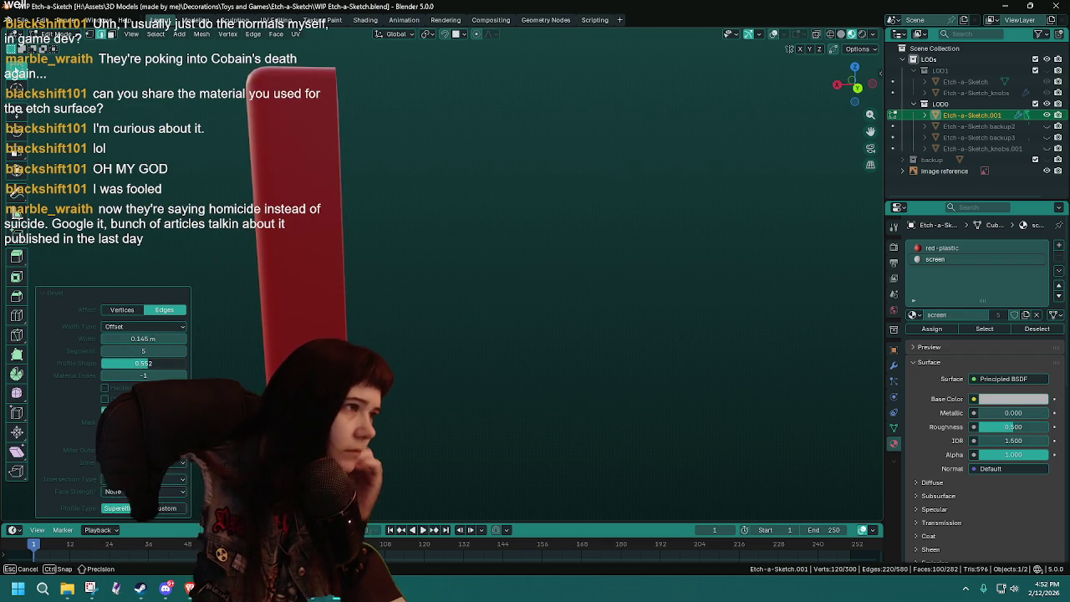
{"action": "mouse_move", "coordinate": [275, 322]}
{"action": "middle_mouse_down"}
{"action": "mouse_move", "coordinate": [375, 304]}
{"action": "mouse_move", "coordinate": [356, 298]}
{"action": "middle_mouse_up"}
{"action": "left_click_drag", "start_coordinate": [158, 366], "coordinate": [144, 362]}
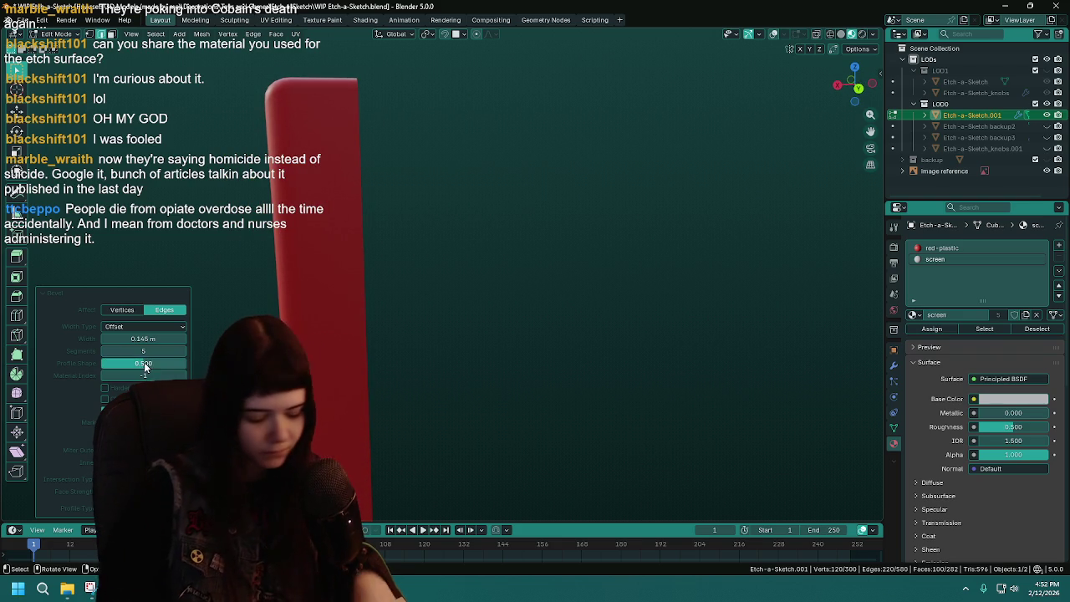
{"action": "mouse_move", "coordinate": [468, 292]}
{"action": "middle_mouse_down"}
{"action": "mouse_move", "coordinate": [543, 277]}
{"action": "mouse_move", "coordinate": [547, 260]}
{"action": "middle_mouse_up"}
{"action": "scroll", "coordinate": [547, 260], "scroll_direction": "up", "scroll_amount": 4}
{"action": "mouse_move", "coordinate": [444, 298]}
{"action": "middle_mouse_down"}
{"action": "mouse_move", "coordinate": [413, 301]}
{"action": "mouse_move", "coordinate": [404, 268]}
{"action": "mouse_move", "coordinate": [492, 300]}
{"action": "middle_mouse_up"}
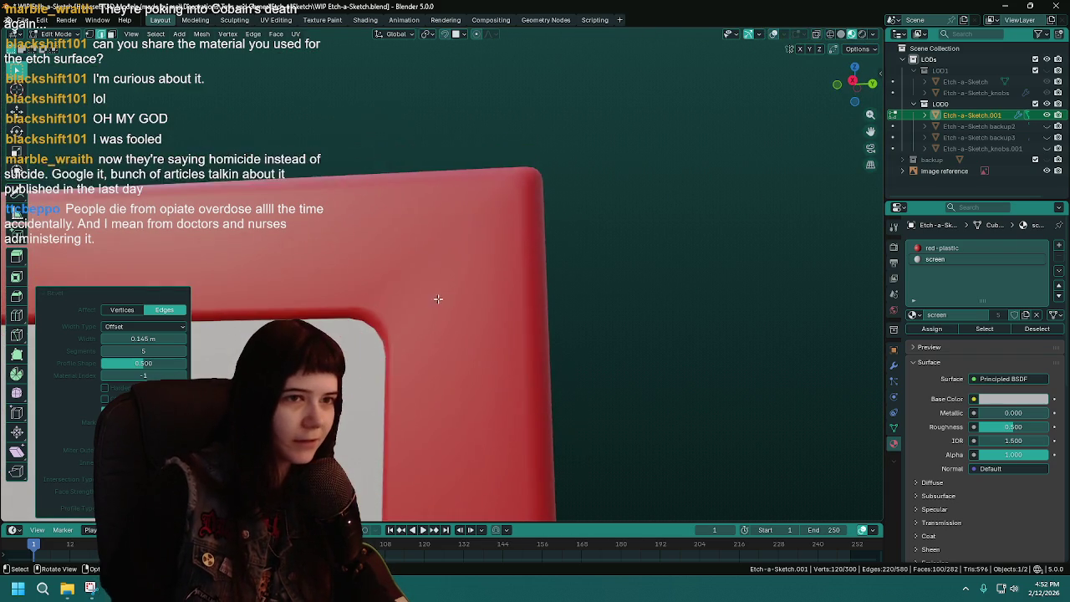
{"action": "key", "text": "ctrl+s"}
{"action": "key", "text": "Tab"}
{"action": "scroll", "coordinate": [535, 279], "scroll_direction": "down", "scroll_amount": 3}
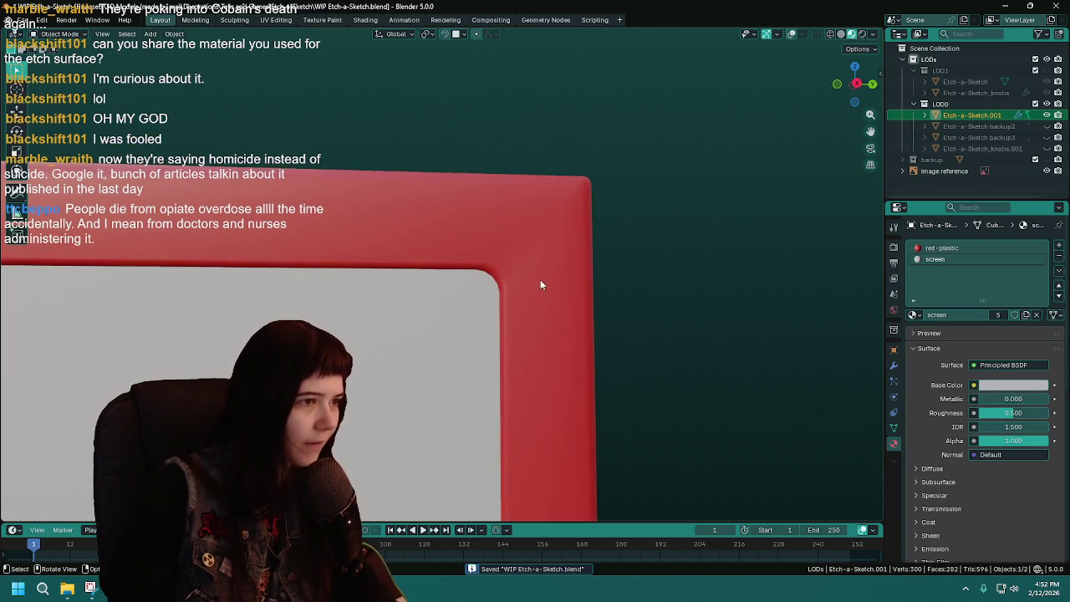
Add a support loop cut near the frame's inner corner, then return to Object Mode
{"action": "key", "text": "Tab"}
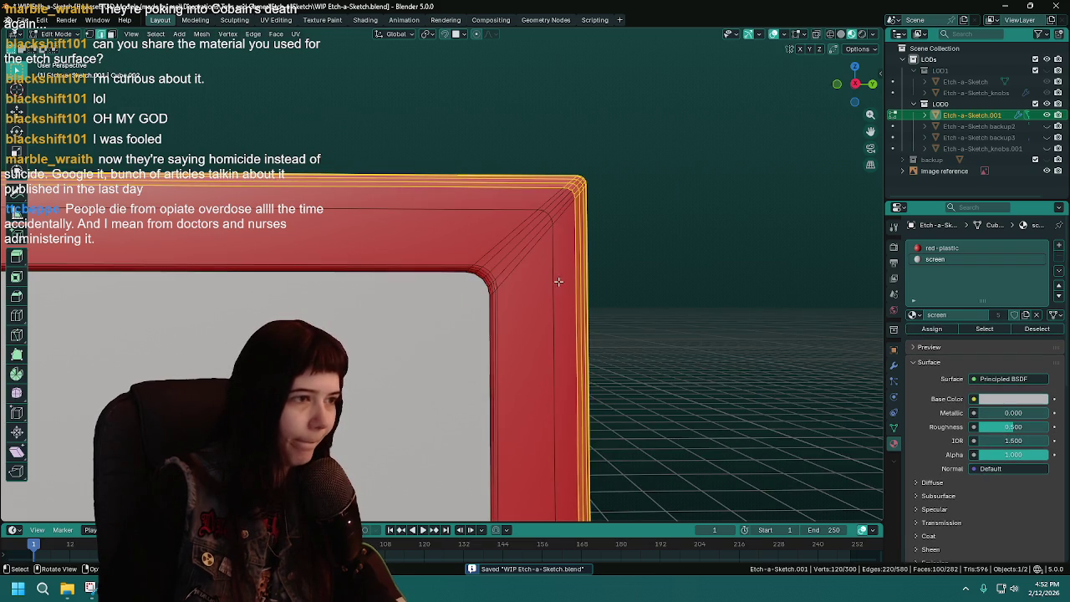
{"action": "scroll", "coordinate": [544, 171], "scroll_direction": "up", "scroll_amount": 3}
{"action": "mouse_move", "coordinate": [526, 201]}
{"action": "middle_mouse_down"}
{"action": "mouse_move", "coordinate": [544, 171]}
{"action": "mouse_move", "coordinate": [491, 177]}
{"action": "middle_mouse_up"}
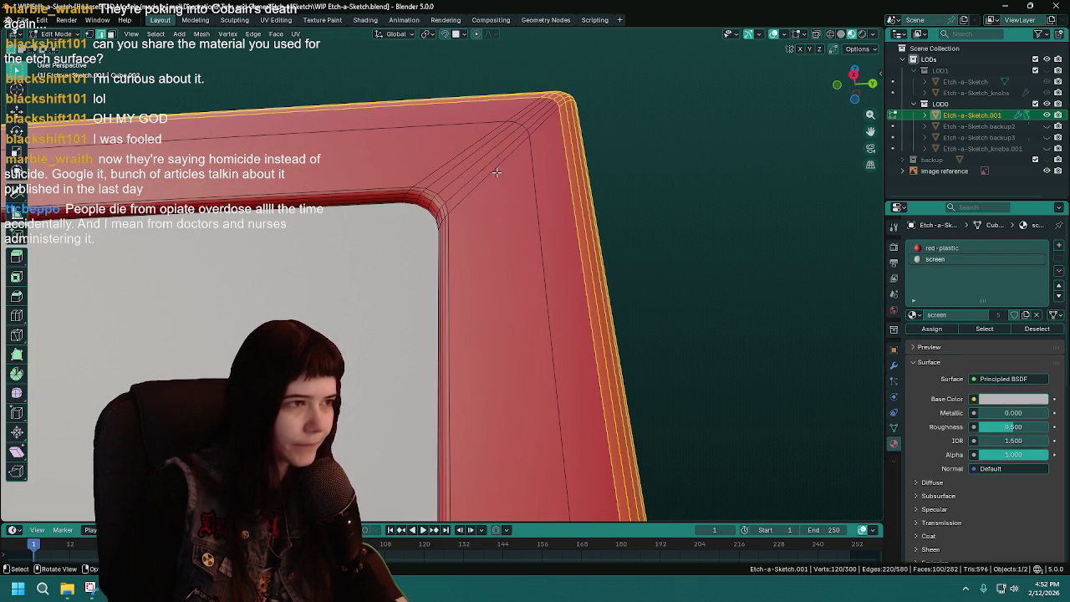
{"action": "left_click", "coordinate": [772, 36]}
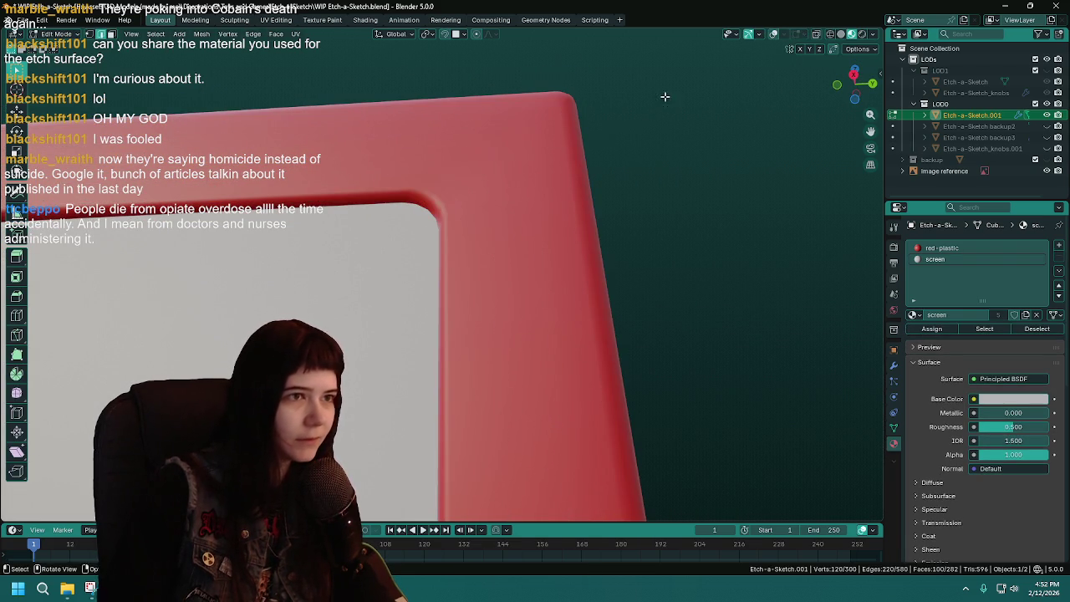
{"action": "key", "text": "ctrl+r"}
{"action": "left_click", "coordinate": [485, 171]}
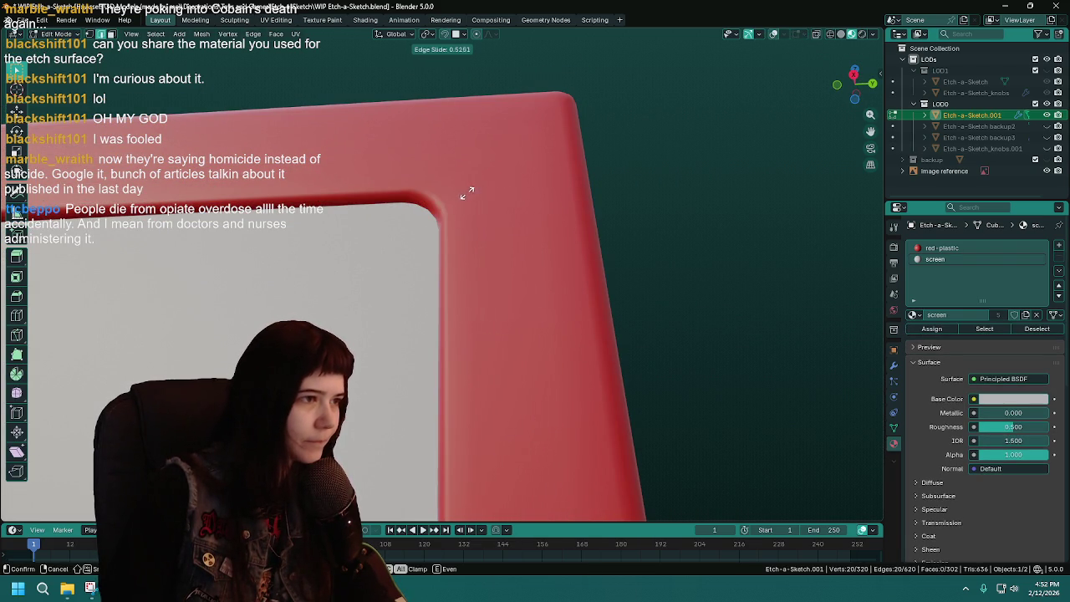
{"action": "left_click", "coordinate": [489, 176]}
{"action": "middle_click_drag", "start_coordinate": [550, 201], "coordinate": [547, 148]}
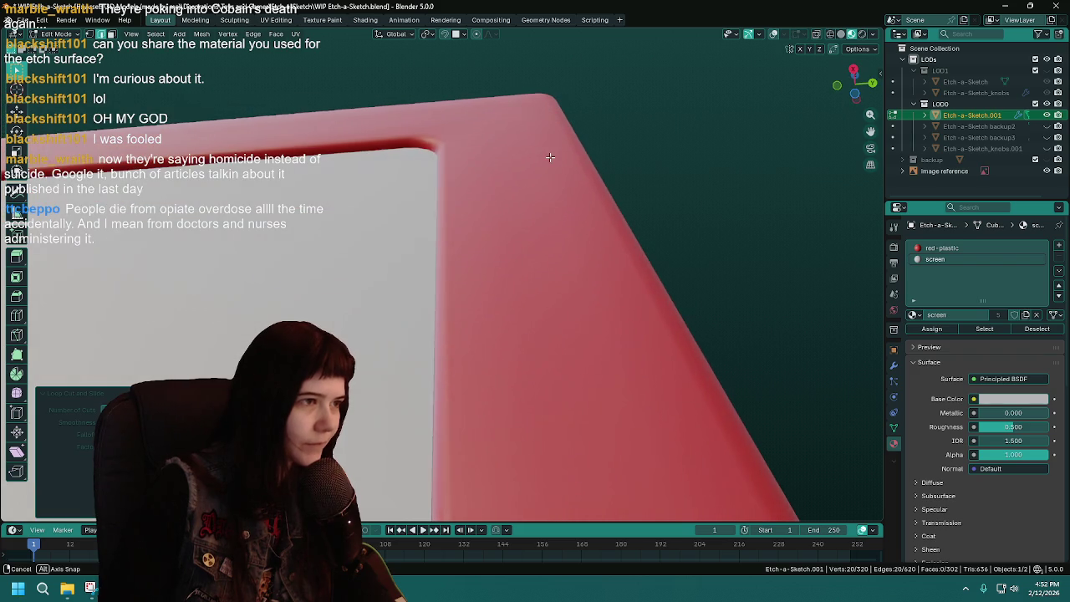
{"action": "scroll", "coordinate": [487, 225], "scroll_direction": "down", "scroll_amount": 5}
{"action": "mouse_move", "coordinate": [502, 234]}
{"action": "middle_mouse_down"}
{"action": "mouse_move", "coordinate": [624, 245]}
{"action": "mouse_move", "coordinate": [663, 305]}
{"action": "mouse_move", "coordinate": [674, 297]}
{"action": "middle_mouse_up"}
{"action": "key", "text": "Tab"}
Unhide the Etch-a-Sketch_knobs.001 object, save, and view the model from the front
{"action": "left_click", "coordinate": [1046, 148]}
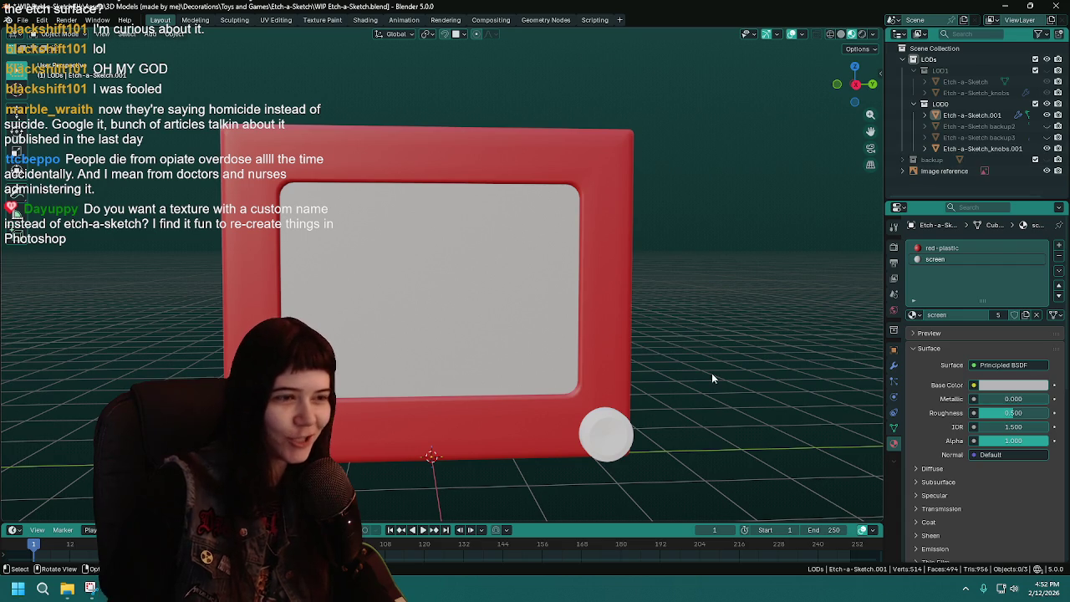
{"action": "middle_click_drag", "start_coordinate": [724, 354], "coordinate": [770, 325]}
{"action": "key", "text": "ctrl+s"}
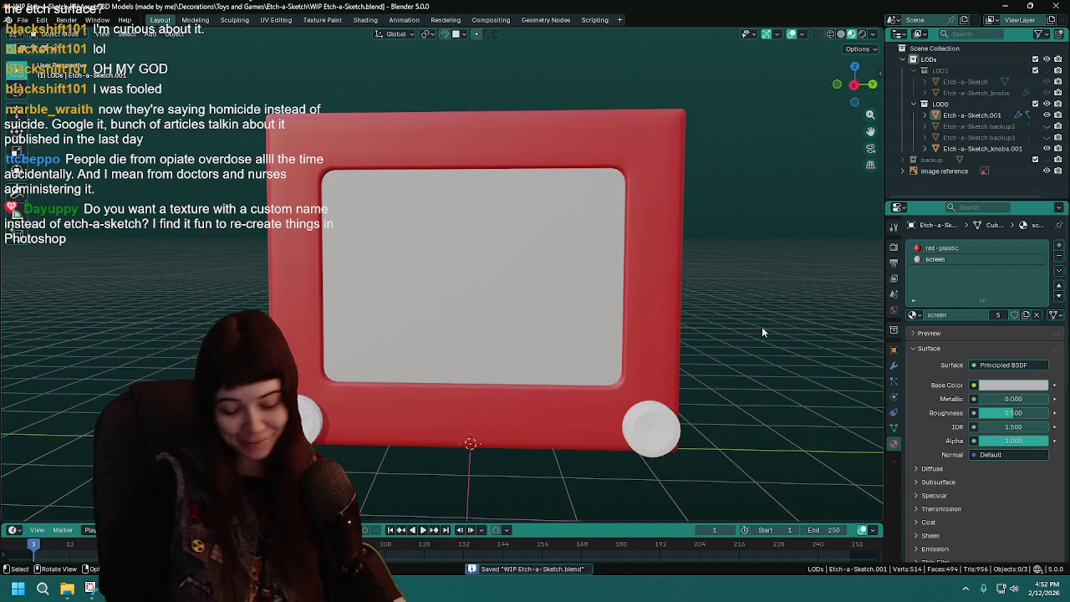
{"action": "key", "text": "KP_1"}
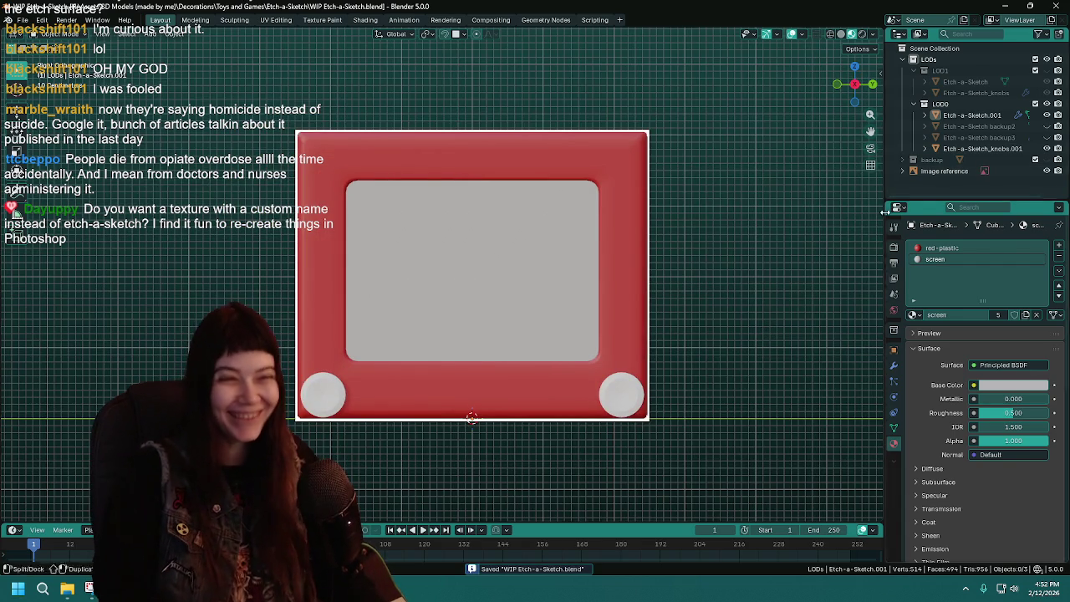
Move the image reference object into the backup collection and save the file
{"action": "left_click_drag", "start_coordinate": [954, 171], "coordinate": [946, 164]}
{"action": "left_click_drag", "start_coordinate": [1020, 172], "coordinate": [962, 160]}
{"action": "left_click", "coordinate": [904, 159]}
{"action": "scroll", "coordinate": [797, 265], "scroll_direction": "up", "scroll_amount": 1}
{"action": "mouse_move", "coordinate": [658, 290]}
{"action": "middle_mouse_down"}
{"action": "mouse_move", "coordinate": [831, 238]}
{"action": "mouse_move", "coordinate": [793, 254]}
{"action": "middle_mouse_up"}
{"action": "key", "text": "ctrl+s"}
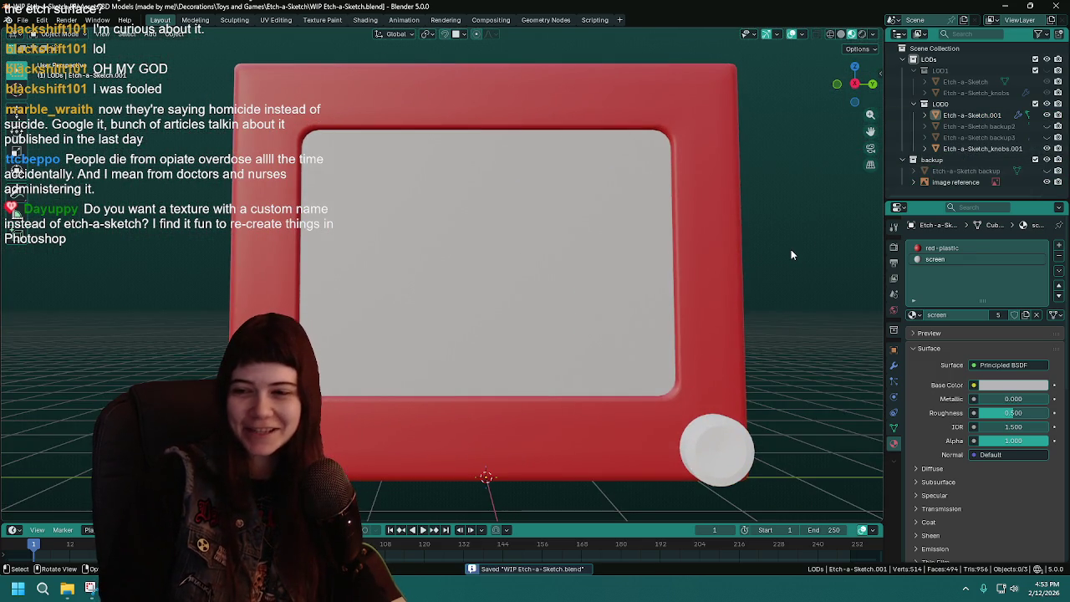
{"action": "scroll", "coordinate": [791, 255], "scroll_direction": "down", "scroll_amount": 1}
{"action": "scroll", "coordinate": [791, 255], "scroll_direction": "down", "scroll_amount": 1}
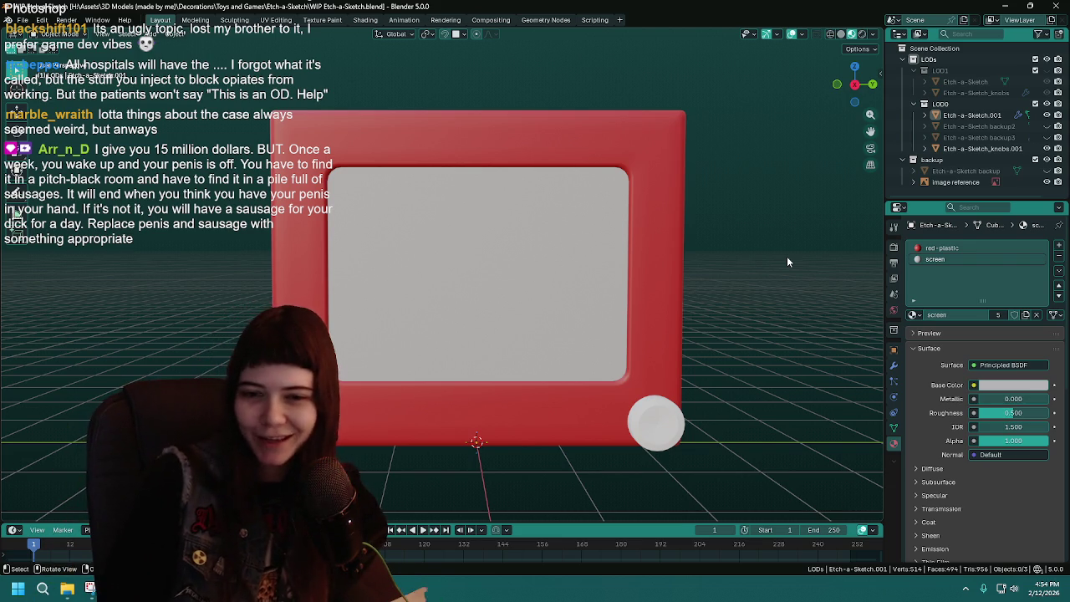
{"action": "scroll", "coordinate": [787, 262], "scroll_direction": "up", "scroll_amount": 1}
{"action": "scroll", "coordinate": [689, 308], "scroll_direction": "down", "scroll_amount": 1}
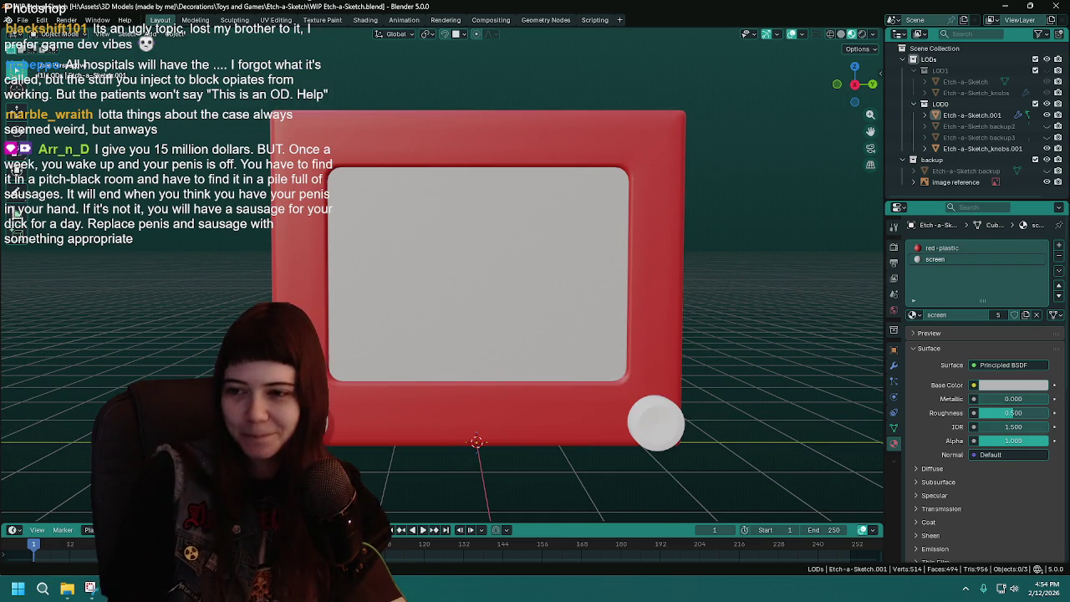
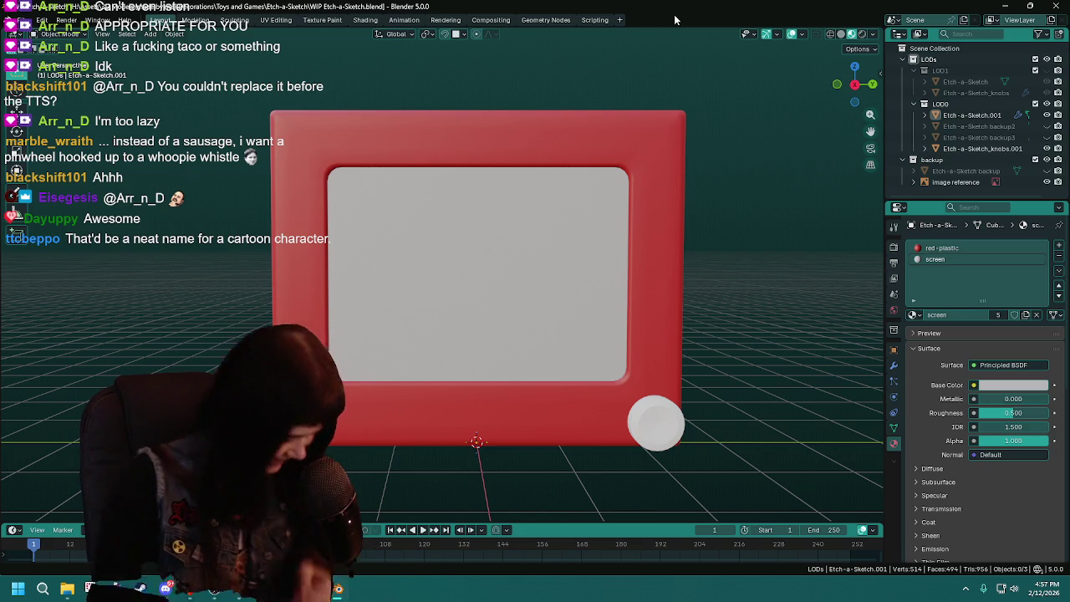
Save the Etch-a-Sketch file and orbit around the two models
{"action": "key", "text": "ctrl+s"}
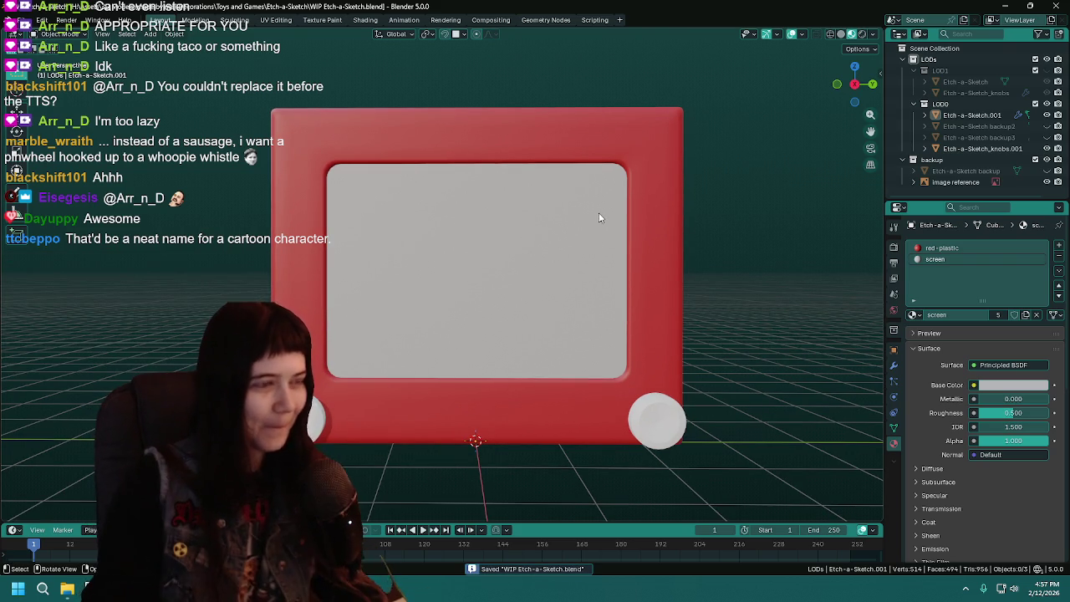
{"action": "scroll", "coordinate": [599, 214], "scroll_direction": "down", "scroll_amount": 2}
{"action": "mouse_move", "coordinate": [599, 214]}
{"action": "middle_mouse_down"}
{"action": "mouse_move", "coordinate": [662, 231]}
{"action": "mouse_move", "coordinate": [595, 224]}
{"action": "mouse_move", "coordinate": [522, 241]}
{"action": "middle_mouse_up"}
{"action": "mouse_move", "coordinate": [522, 240]}
{"action": "middle_mouse_down"}
{"action": "mouse_move", "coordinate": [628, 226]}
{"action": "mouse_move", "coordinate": [650, 243]}
{"action": "mouse_move", "coordinate": [694, 227]}
{"action": "mouse_move", "coordinate": [656, 229]}
{"action": "mouse_move", "coordinate": [701, 228]}
{"action": "middle_mouse_up"}
Toggle the Etch-a-Sketch, knobs and LOD1 visibility to compare against the photo reference
{"action": "left_click", "coordinate": [1048, 115]}
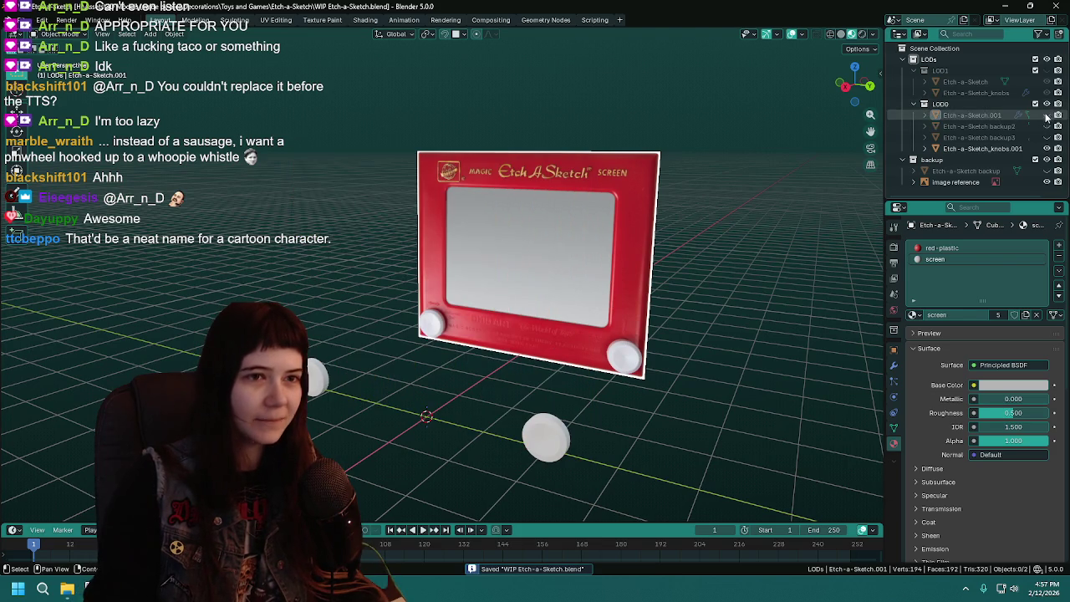
{"action": "left_click", "coordinate": [1048, 116]}
{"action": "left_click", "coordinate": [1047, 115]}
{"action": "left_click", "coordinate": [1046, 148]}
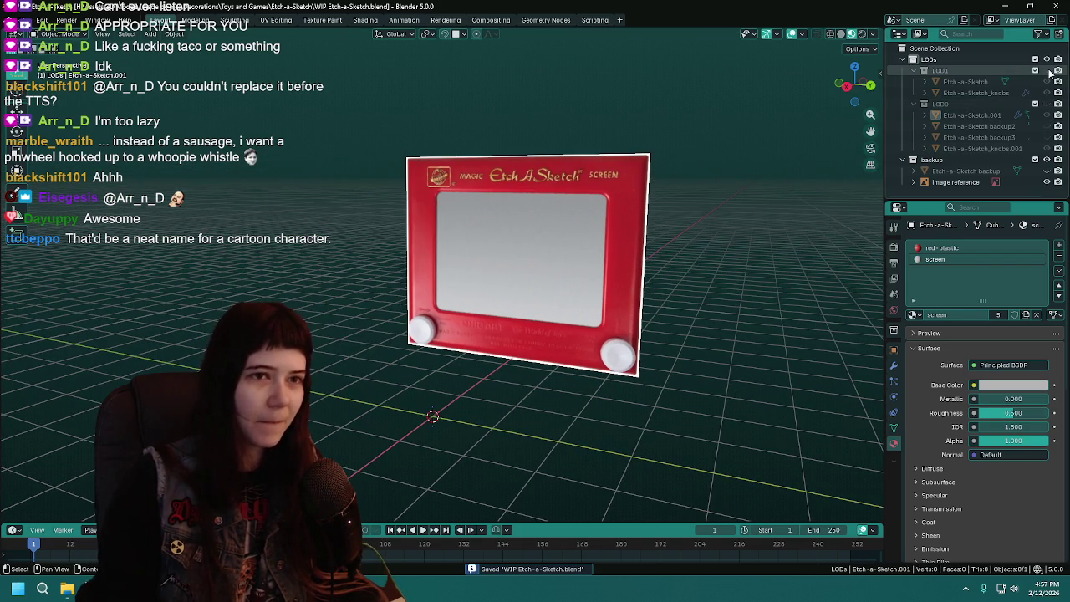
{"action": "left_click", "coordinate": [1047, 71]}
{"action": "left_click", "coordinate": [1048, 72]}
{"action": "left_click", "coordinate": [970, 116]}
{"action": "left_click", "coordinate": [1048, 116]}
{"action": "key", "text": "g"}
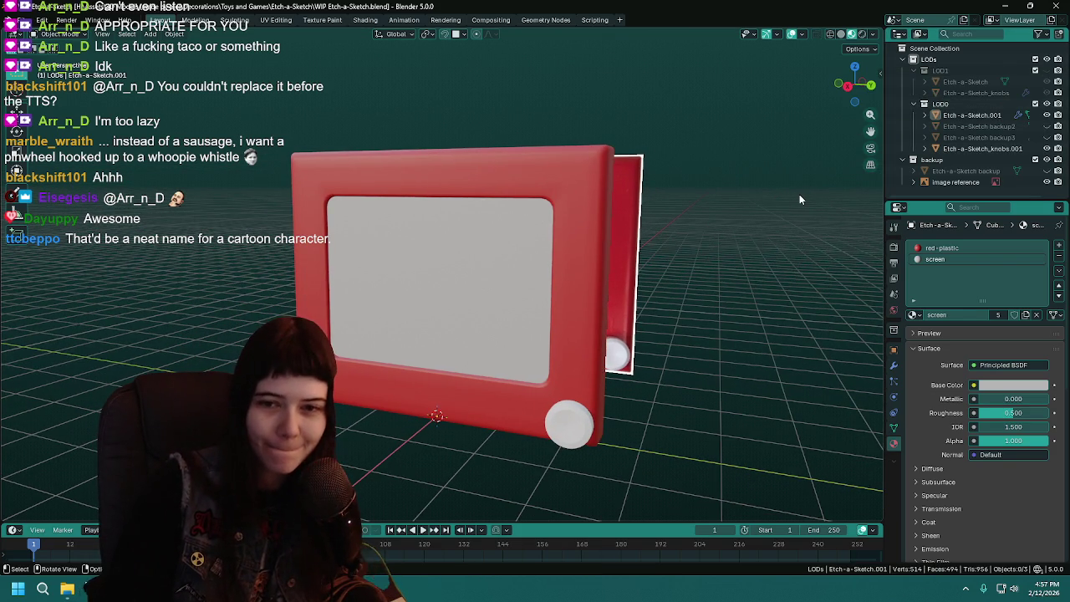
Hide LOD0, show LOD1, and collapse both LOD collections in the Outliner
{"action": "left_click", "coordinate": [1048, 71]}
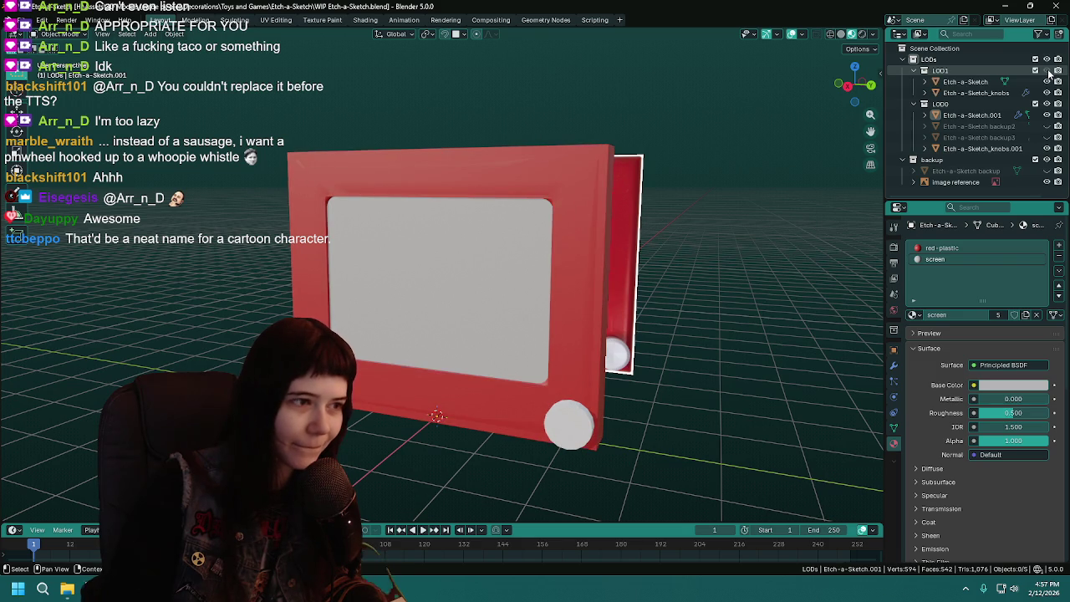
{"action": "left_click", "coordinate": [1048, 72]}
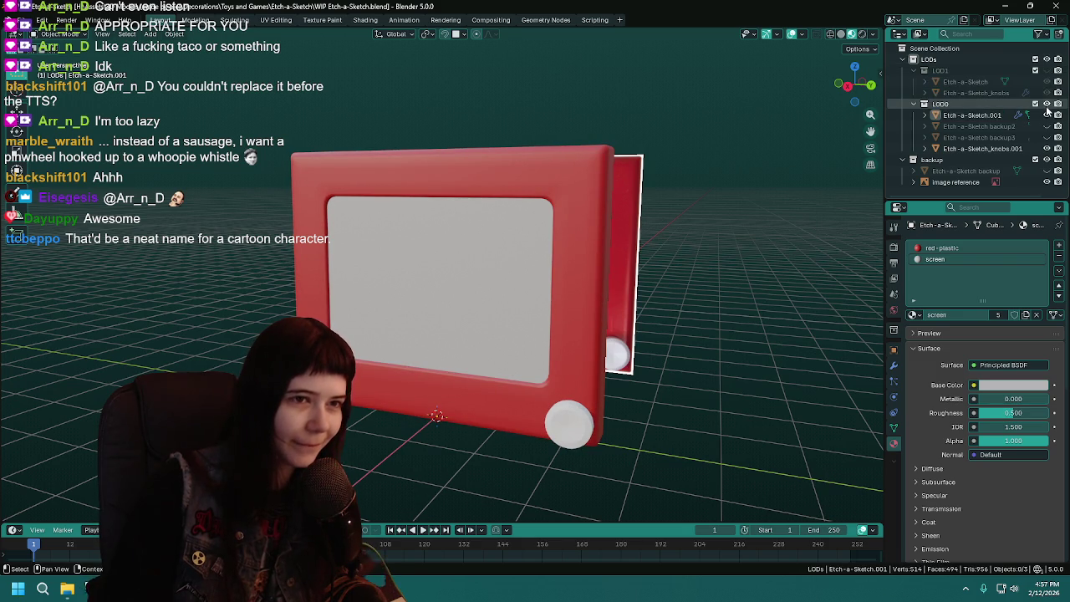
{"action": "left_click", "coordinate": [1048, 104]}
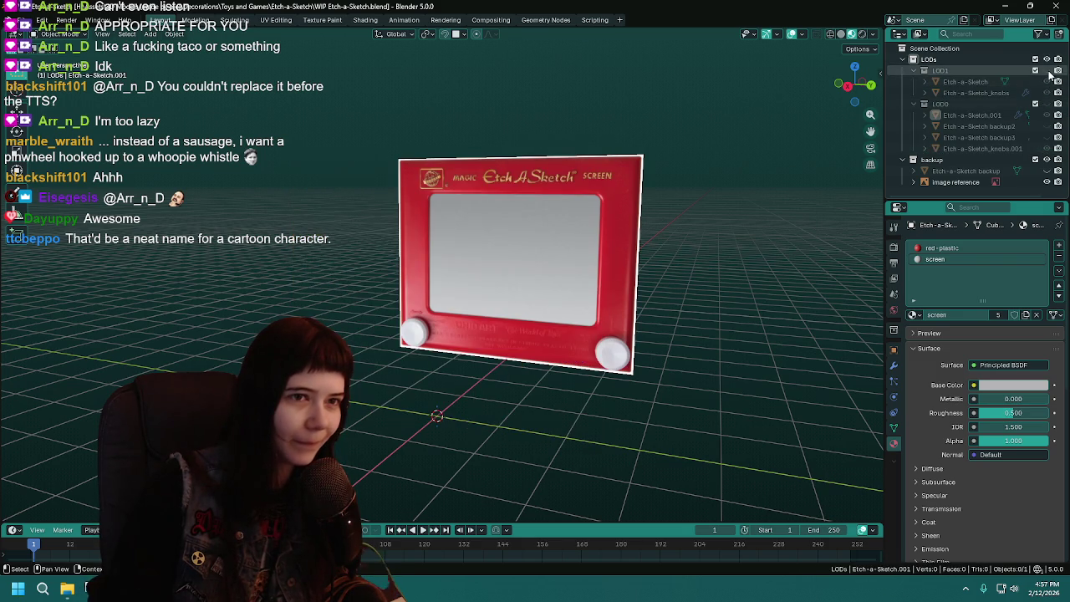
{"action": "left_click", "coordinate": [1047, 71]}
{"action": "left_click", "coordinate": [915, 103]}
{"action": "left_click", "coordinate": [915, 70]}
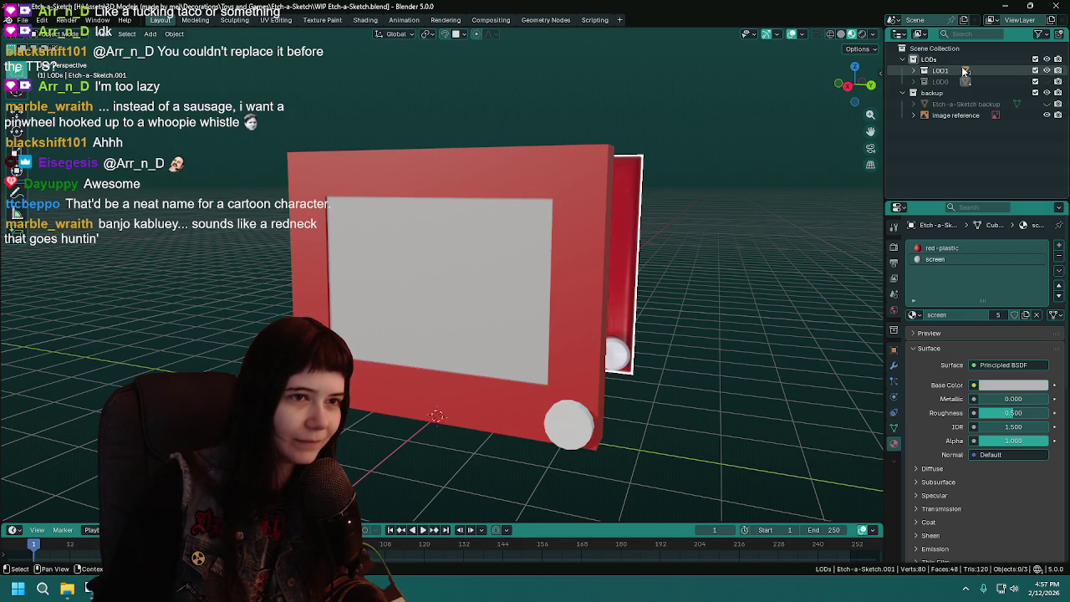
Flip the LOD models' visibility against the photo, leave both shown, and save
{"action": "left_click", "coordinate": [1047, 71]}
{"action": "left_click", "coordinate": [1047, 71]}
{"action": "left_click", "coordinate": [1047, 71]}
{"action": "left_click", "coordinate": [1047, 82]}
{"action": "left_click", "coordinate": [1046, 82]}
{"action": "left_click", "coordinate": [1047, 82]}
{"action": "middle_click_drag", "start_coordinate": [698, 291], "coordinate": [716, 286]}
{"action": "key", "text": "ctrl+s"}
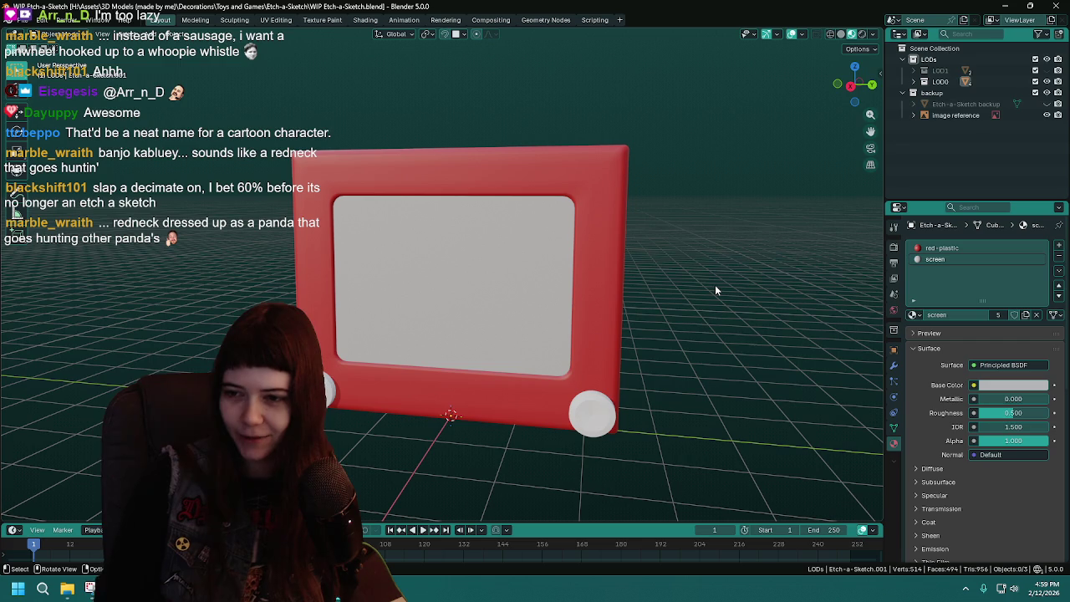
Select the red Etch-a-Sketch frame, save, and show its modifier stack
{"action": "left_click", "coordinate": [595, 334]}
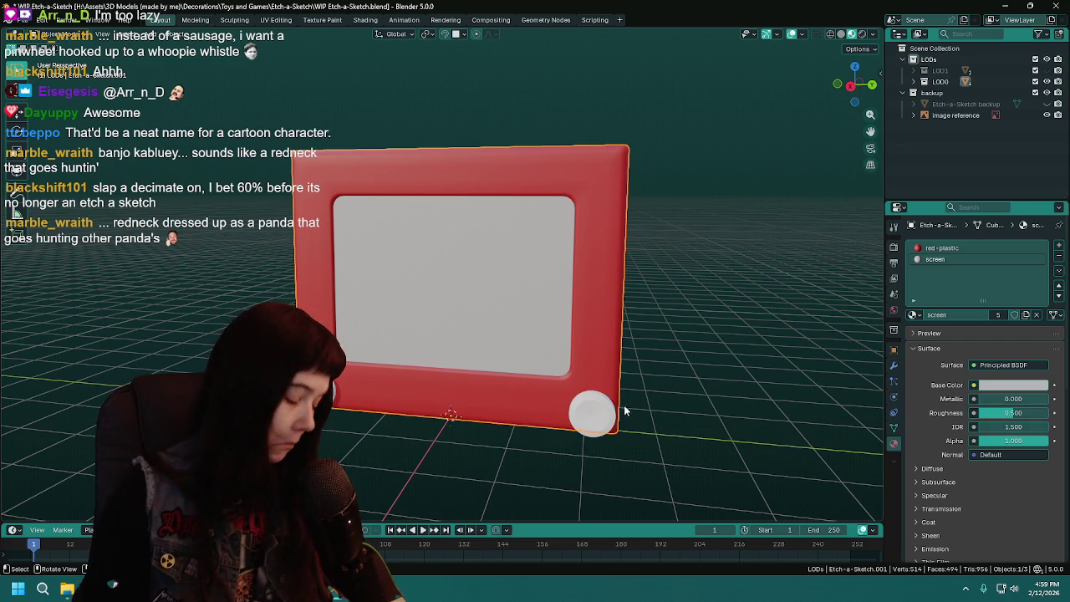
{"action": "middle_click_drag", "start_coordinate": [623, 407], "coordinate": [647, 371]}
{"action": "key", "text": "ctrl+s"}
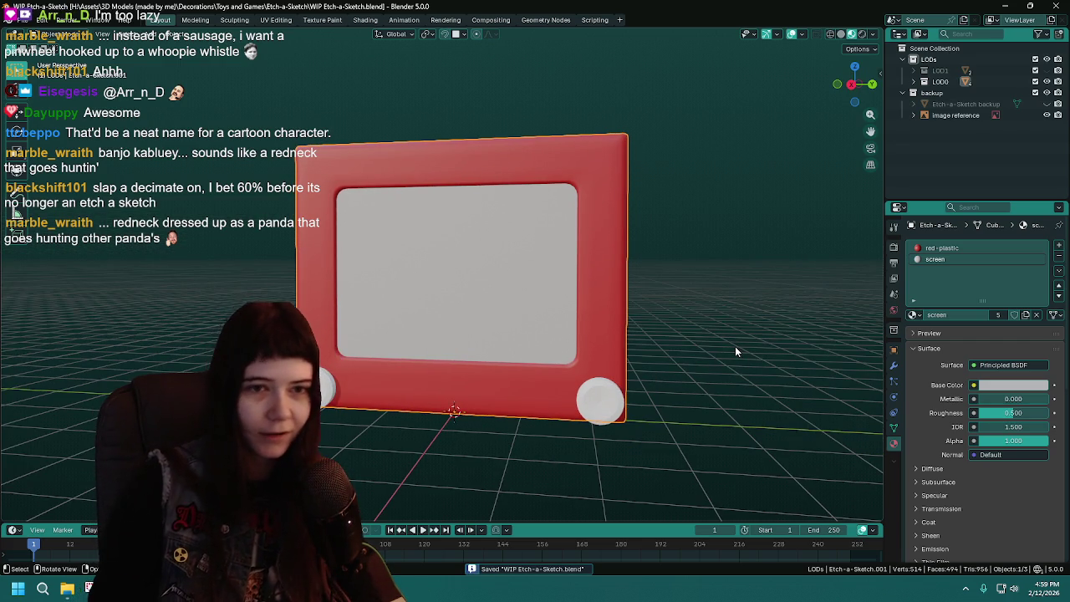
{"action": "left_click", "coordinate": [893, 368]}
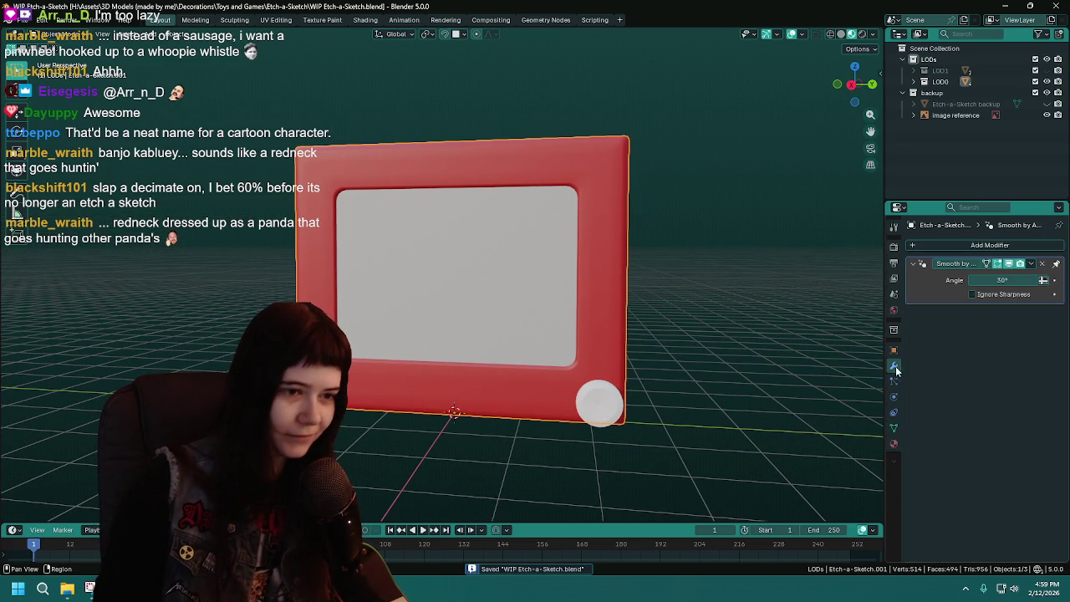
{"action": "middle_click_drag", "start_coordinate": [538, 343], "coordinate": [616, 316]}
{"action": "scroll", "coordinate": [632, 315], "scroll_direction": "up", "scroll_amount": 2}
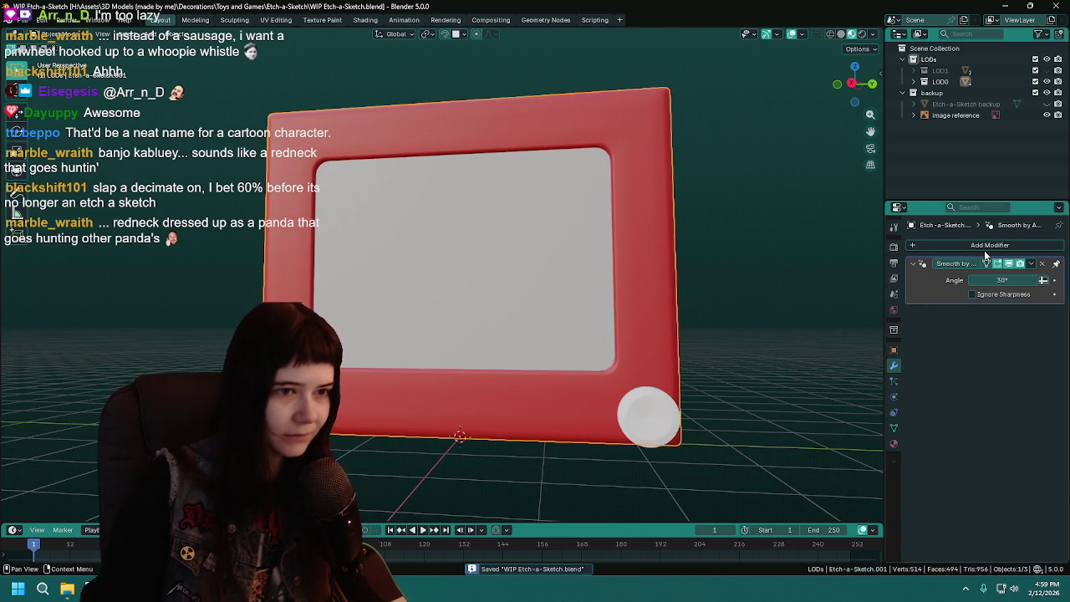
Add a Decimate modifier and try Un-Subdivide before returning to Collapse
{"action": "left_click", "coordinate": [984, 245]}
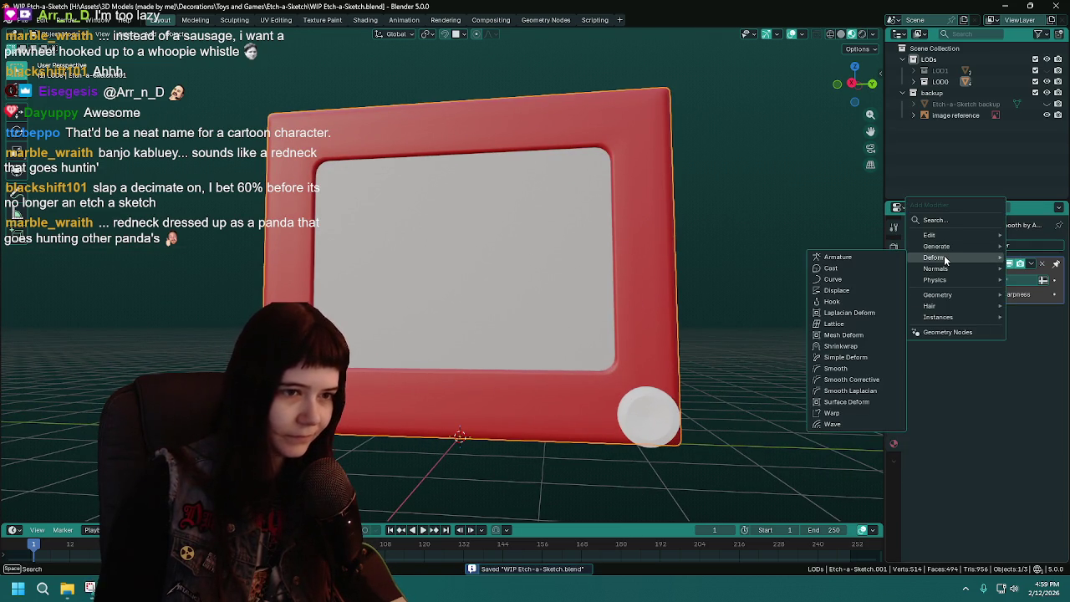
{"action": "mouse_move", "coordinate": [936, 246]}
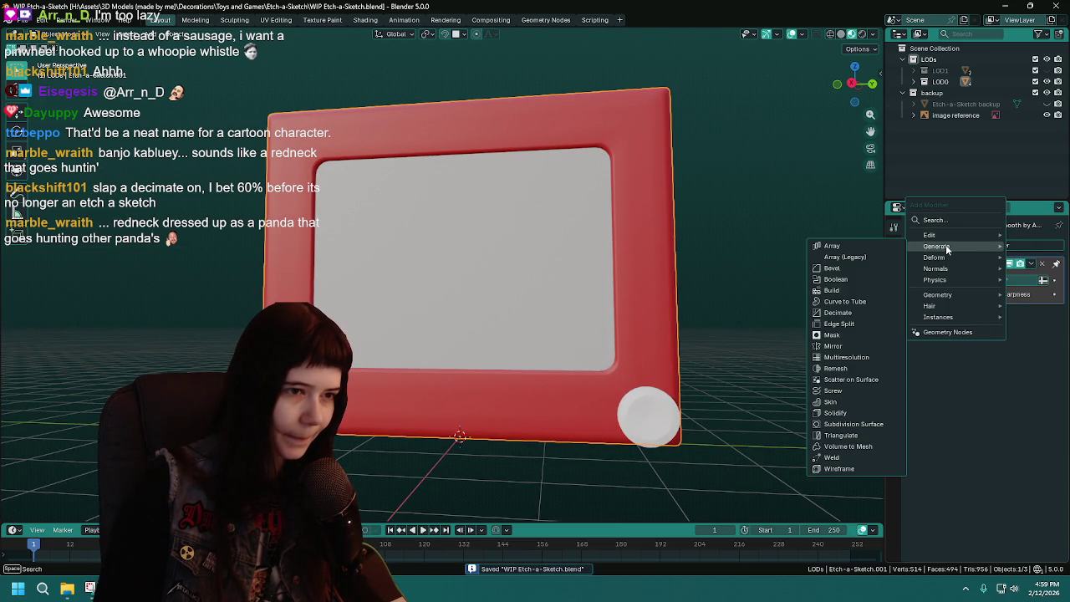
{"action": "left_click", "coordinate": [838, 313]}
{"action": "middle_click_drag", "start_coordinate": [781, 326], "coordinate": [743, 353]}
{"action": "left_click", "coordinate": [984, 280]}
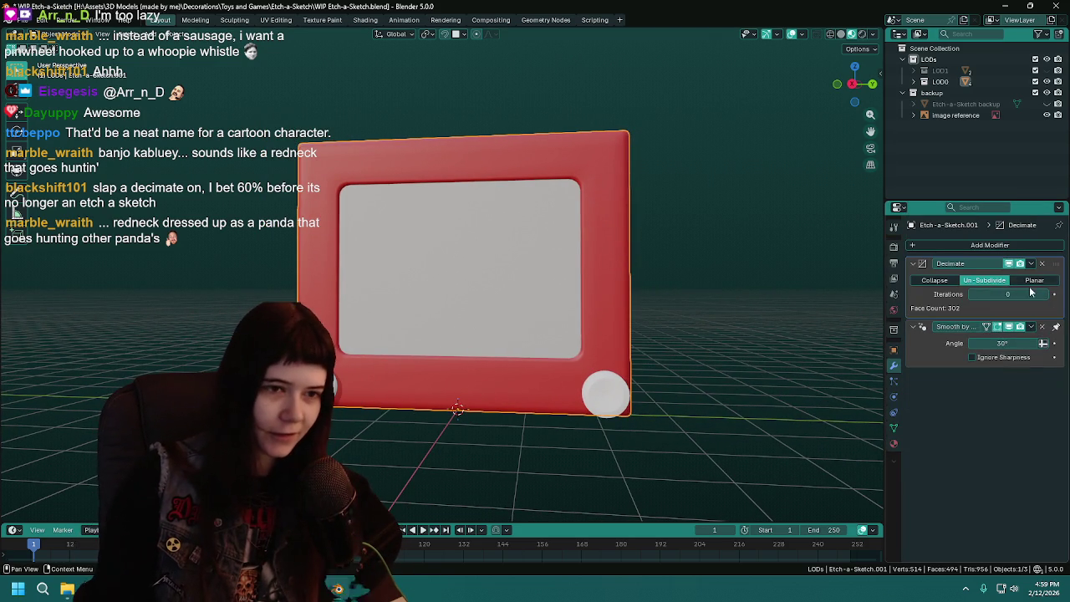
{"action": "left_click", "coordinate": [935, 281]}
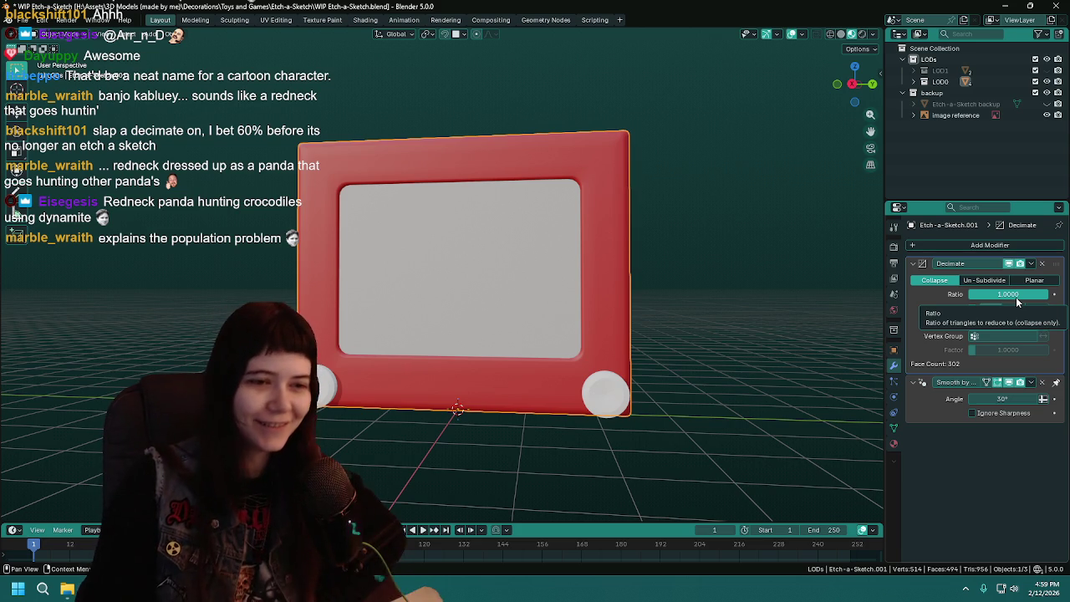
Set the Decimate ratio to 0.6, then drag it between about 0.79 and 0.08
{"action": "left_click", "coordinate": [1015, 297]}
{"action": "type", "text": "0.6"}
{"action": "key", "text": "Return"}
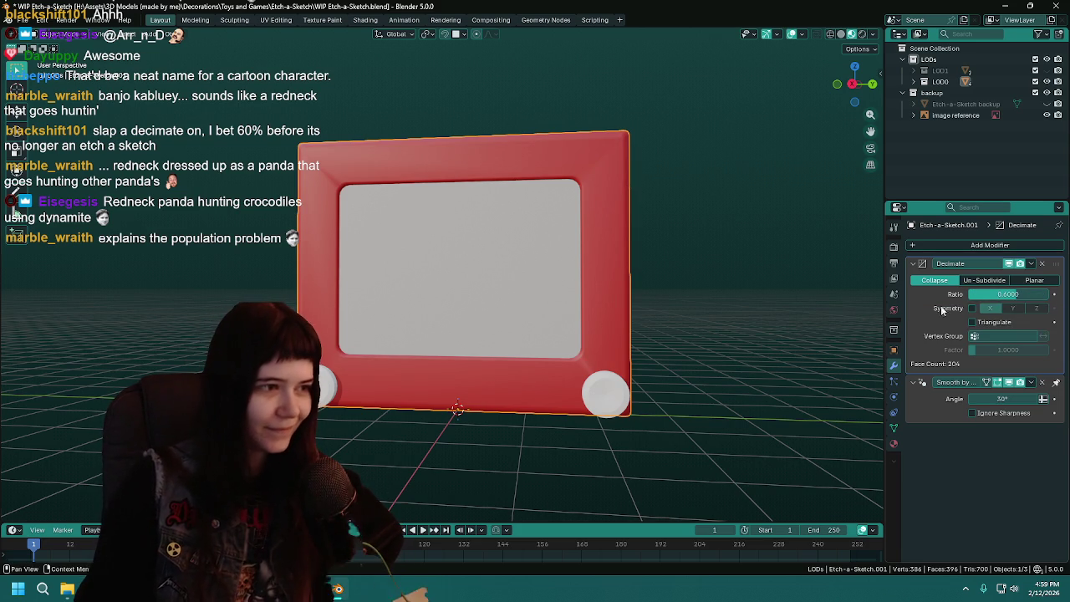
{"action": "mouse_move", "coordinate": [811, 302]}
{"action": "middle_mouse_down"}
{"action": "mouse_move", "coordinate": [759, 309]}
{"action": "mouse_move", "coordinate": [765, 315]}
{"action": "middle_mouse_up"}
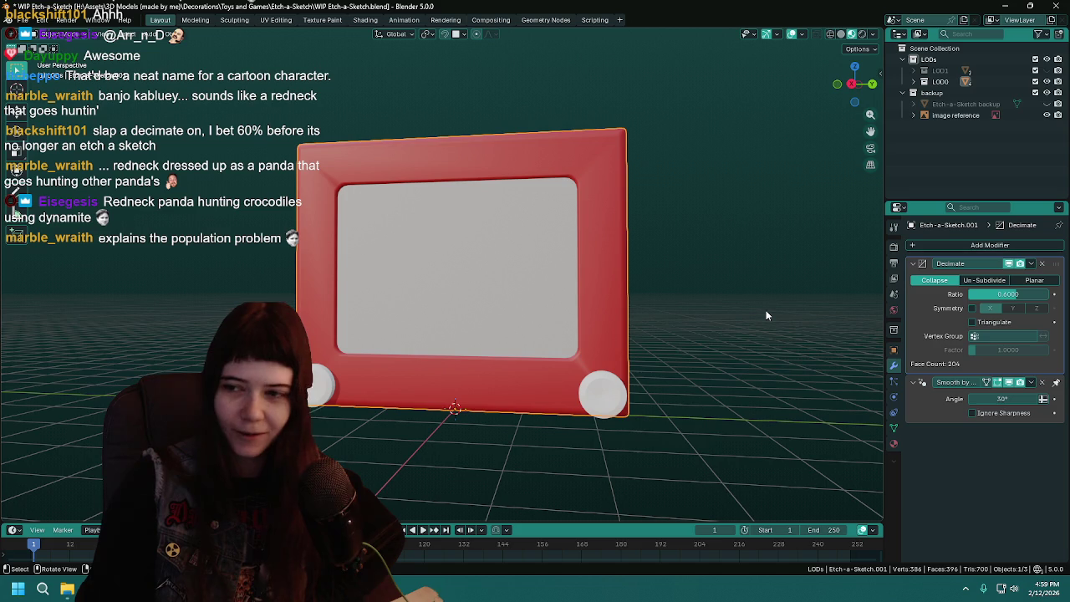
{"action": "left_click_drag", "start_coordinate": [1007, 294], "coordinate": [1023, 295]}
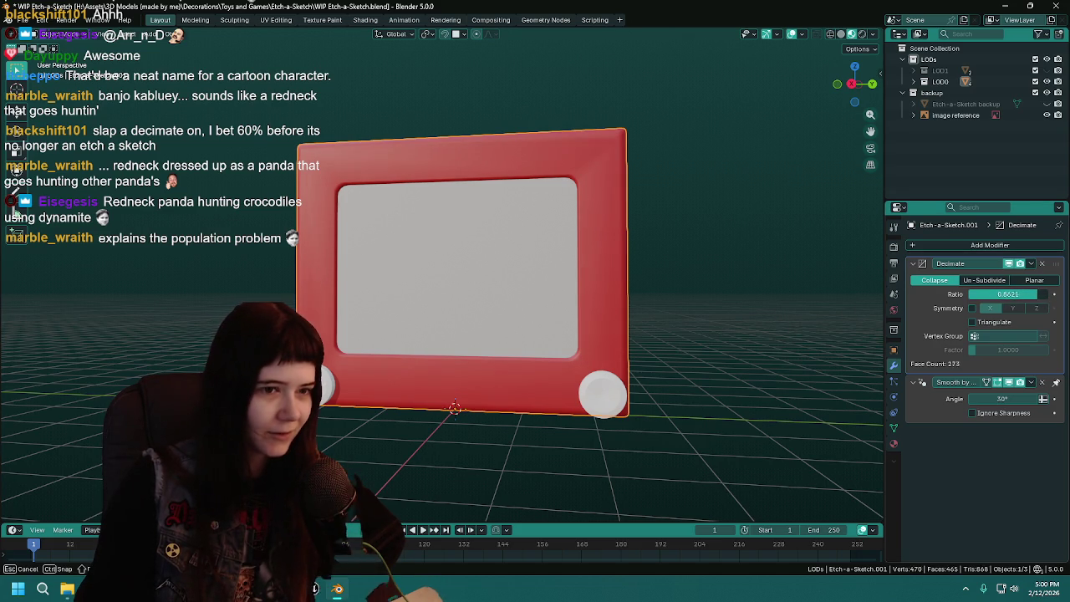
{"action": "left_click_drag", "start_coordinate": [1004, 294], "coordinate": [970, 294]}
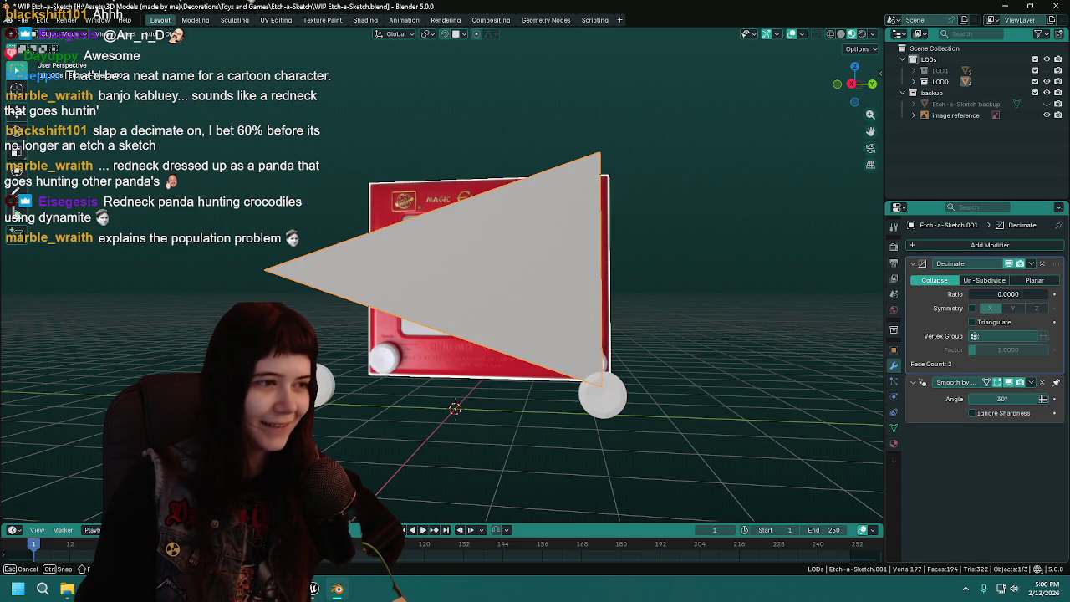
{"action": "middle_click_drag", "start_coordinate": [672, 340], "coordinate": [706, 328]}
{"action": "left_click_drag", "start_coordinate": [970, 294], "coordinate": [1000, 294]}
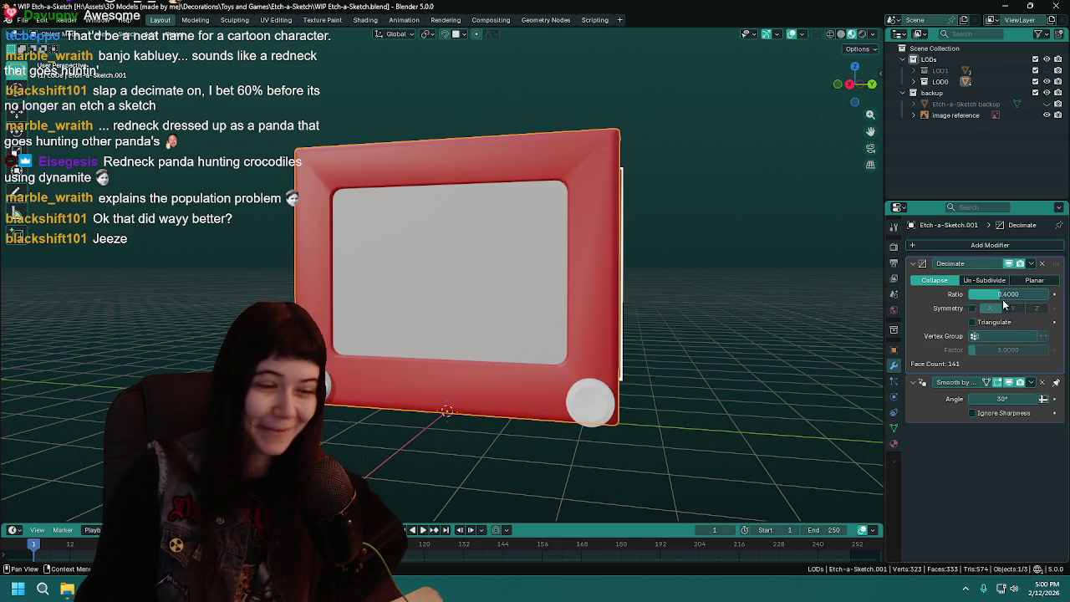
Lower the Decimate ratio from 0.4 through 0.2 and 0.0345 down to 0.0000
{"action": "left_click_drag", "start_coordinate": [1004, 295], "coordinate": [974, 294]}
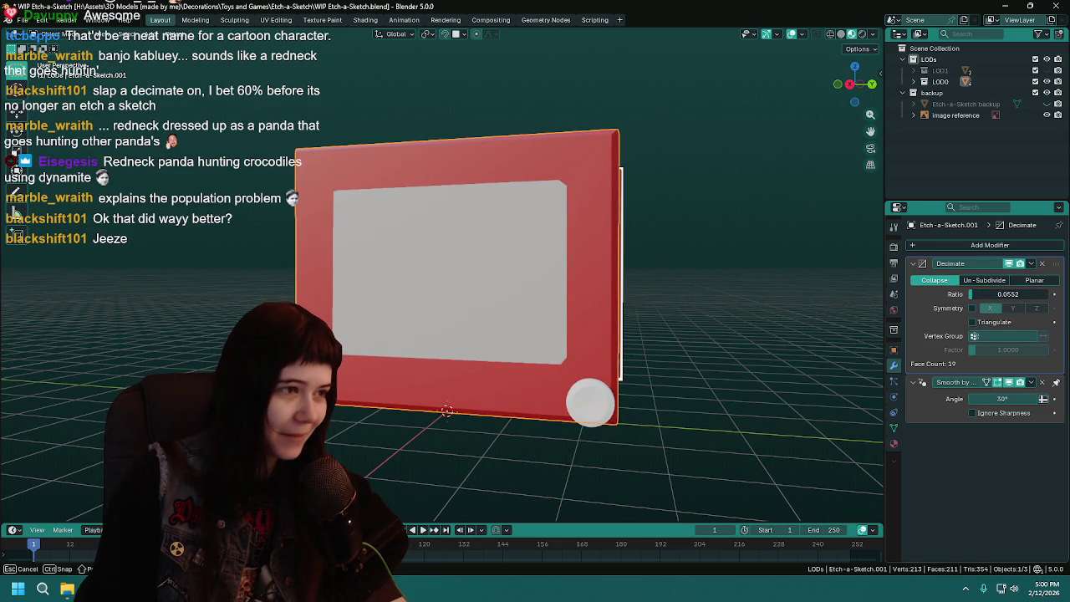
{"action": "left_click_drag", "start_coordinate": [973, 295], "coordinate": [972, 294]}
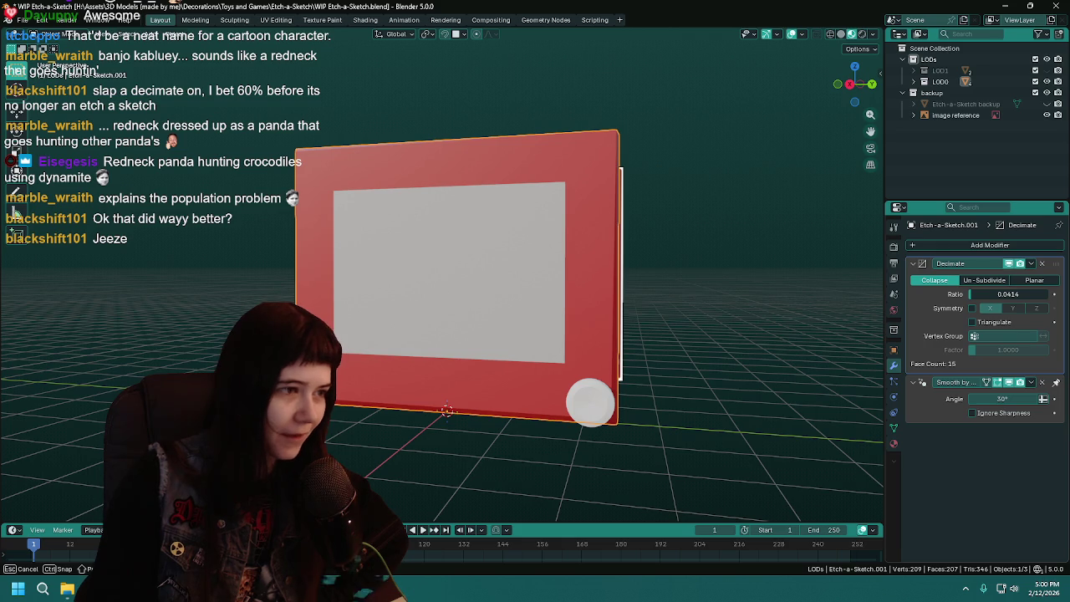
{"action": "mouse_move", "coordinate": [616, 409]}
{"action": "middle_mouse_down"}
{"action": "mouse_move", "coordinate": [786, 422]}
{"action": "mouse_move", "coordinate": [743, 377]}
{"action": "mouse_move", "coordinate": [712, 368]}
{"action": "mouse_move", "coordinate": [735, 362]}
{"action": "mouse_move", "coordinate": [666, 343]}
{"action": "middle_mouse_up"}
{"action": "middle_click_drag", "start_coordinate": [694, 379], "coordinate": [636, 360]}
{"action": "left_click_drag", "start_coordinate": [986, 294], "coordinate": [980, 294]}
{"action": "mouse_move", "coordinate": [558, 388]}
{"action": "middle_mouse_down"}
{"action": "mouse_move", "coordinate": [586, 344]}
{"action": "mouse_move", "coordinate": [626, 339]}
{"action": "mouse_move", "coordinate": [520, 308]}
{"action": "middle_mouse_up"}
{"action": "mouse_move", "coordinate": [528, 263]}
{"action": "middle_mouse_down"}
{"action": "mouse_move", "coordinate": [600, 339]}
{"action": "mouse_move", "coordinate": [634, 323]}
{"action": "middle_mouse_up"}
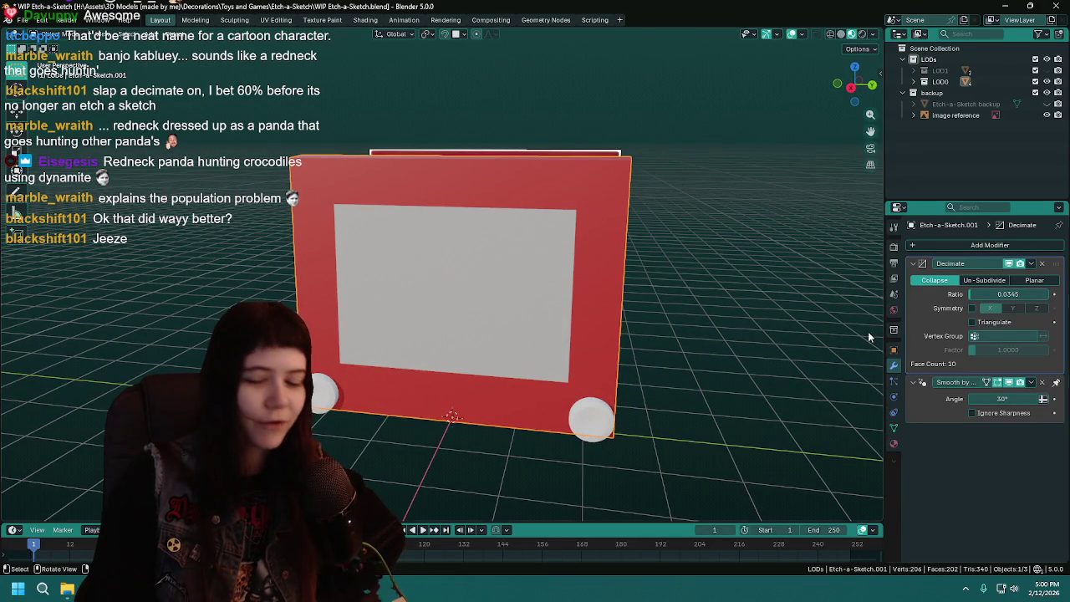
{"action": "mouse_move", "coordinate": [814, 348]}
{"action": "middle_mouse_down"}
{"action": "mouse_move", "coordinate": [628, 310]}
{"action": "mouse_move", "coordinate": [668, 279]}
{"action": "middle_mouse_up"}
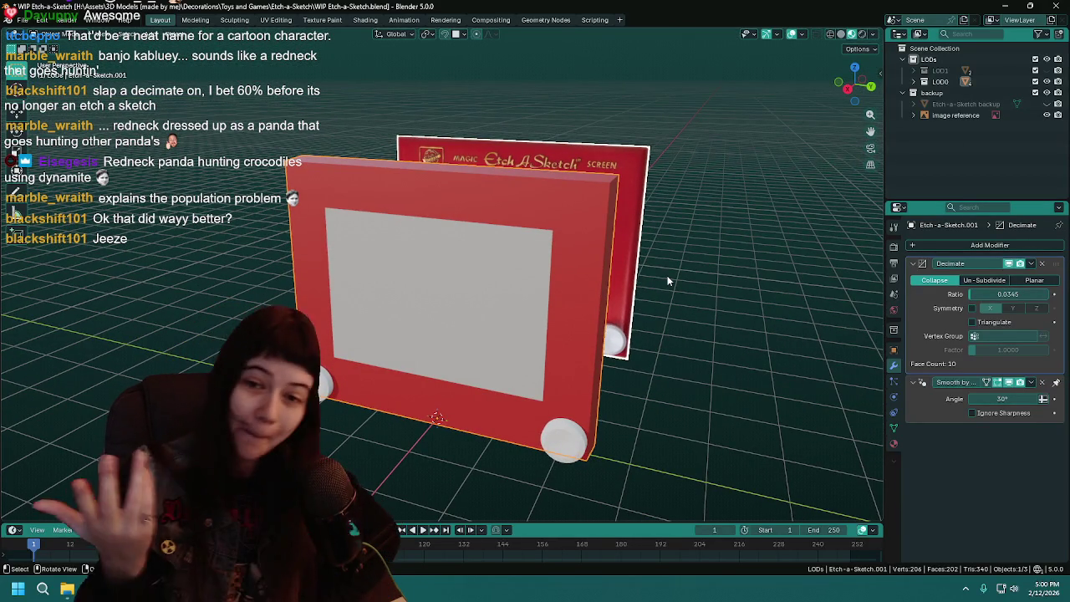
{"action": "mouse_move", "coordinate": [694, 302]}
{"action": "middle_mouse_down"}
{"action": "mouse_move", "coordinate": [705, 284]}
{"action": "mouse_move", "coordinate": [704, 295]}
{"action": "middle_mouse_up"}
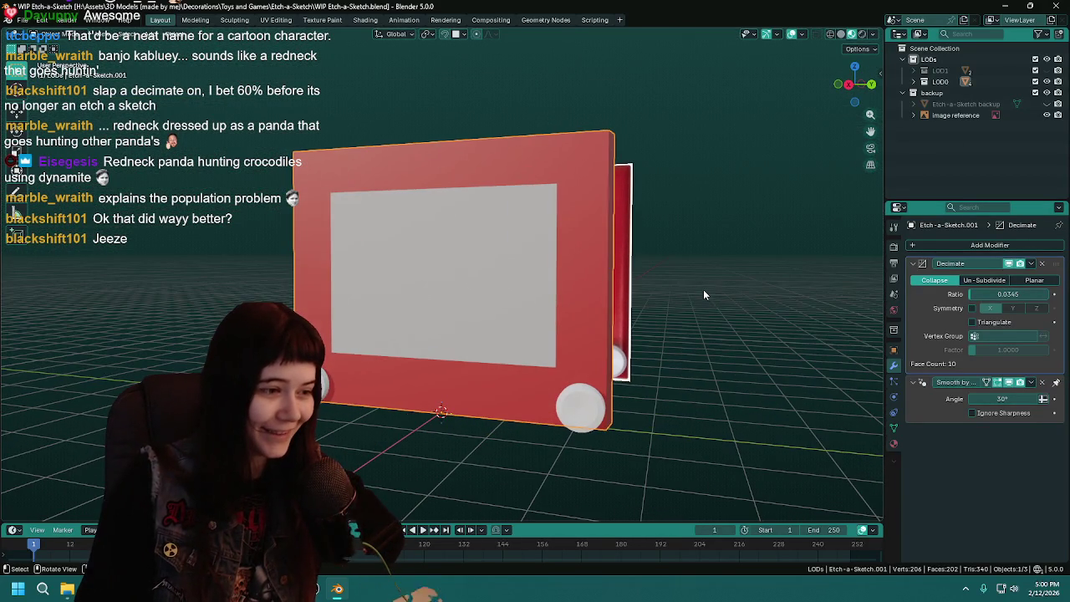
{"action": "left_click_drag", "start_coordinate": [995, 293], "coordinate": [983, 293]}
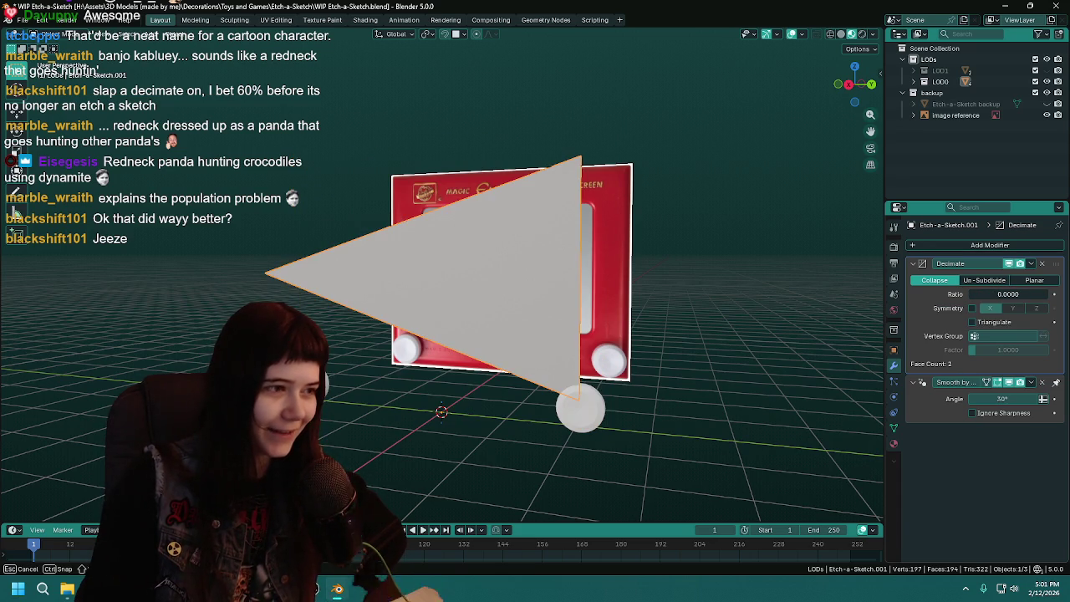
{"action": "left_click_drag", "start_coordinate": [1008, 294], "coordinate": [1016, 294]}
Reset the Decimate ratio to 1 and inspect the restored frame
{"action": "double_click", "coordinate": [1016, 295]}
{"action": "type", "text": "1"}
{"action": "key", "text": "Return"}
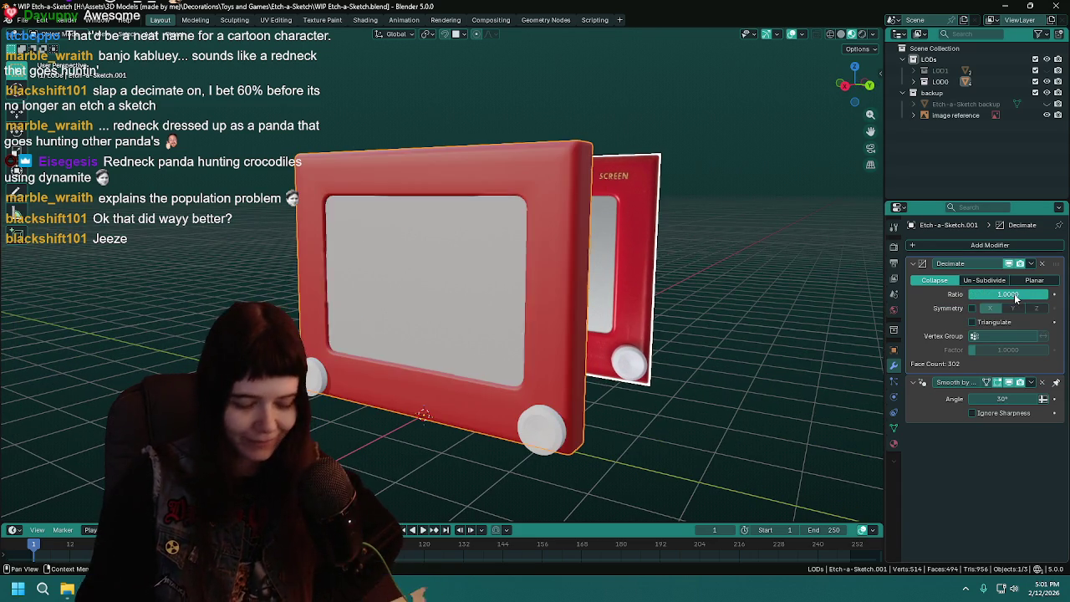
{"action": "mouse_move", "coordinate": [672, 332]}
{"action": "middle_mouse_down"}
{"action": "mouse_move", "coordinate": [699, 299]}
{"action": "mouse_move", "coordinate": [569, 261]}
{"action": "middle_mouse_up"}
{"action": "middle_click_drag", "start_coordinate": [701, 275], "coordinate": [688, 266]}
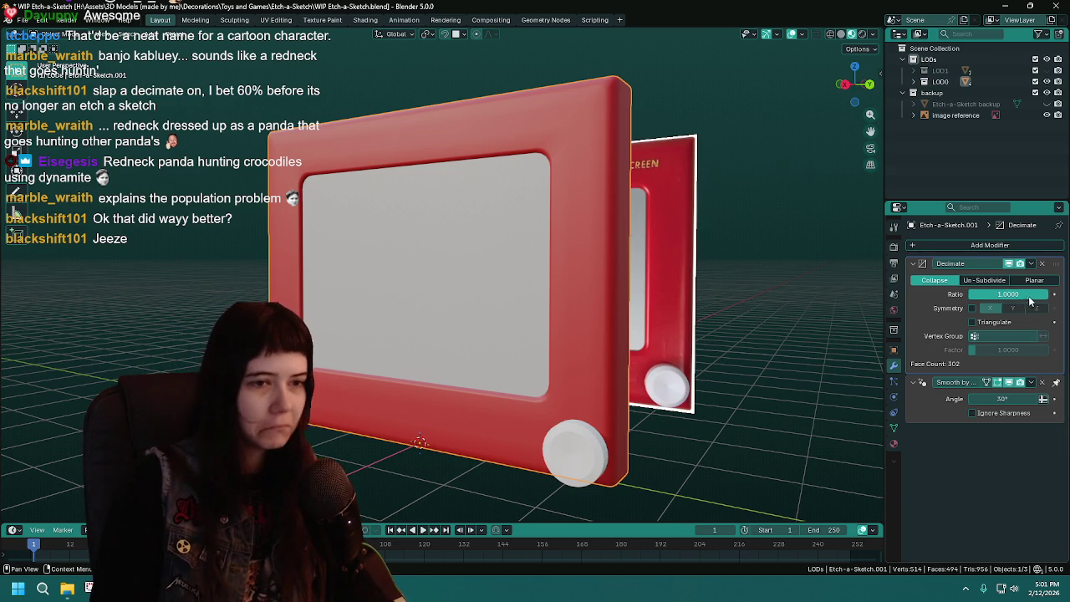
{"action": "left_click_drag", "start_coordinate": [1045, 294], "coordinate": [1054, 294]}
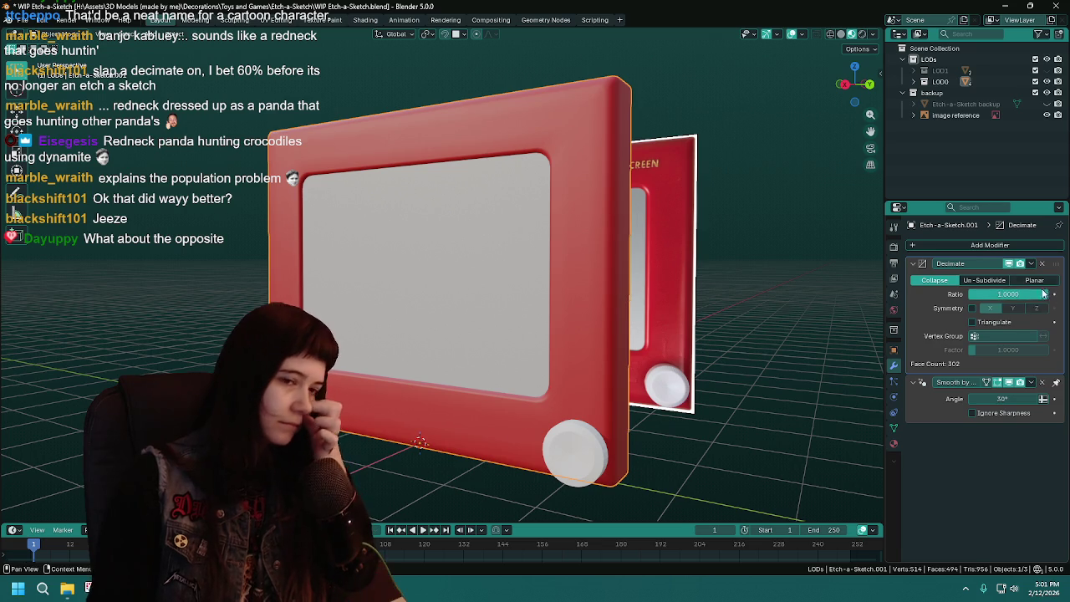
Delete the Decimate modifier and save the blend file
{"action": "left_click", "coordinate": [1042, 263]}
{"action": "middle_click_drag", "start_coordinate": [635, 360], "coordinate": [674, 360]}
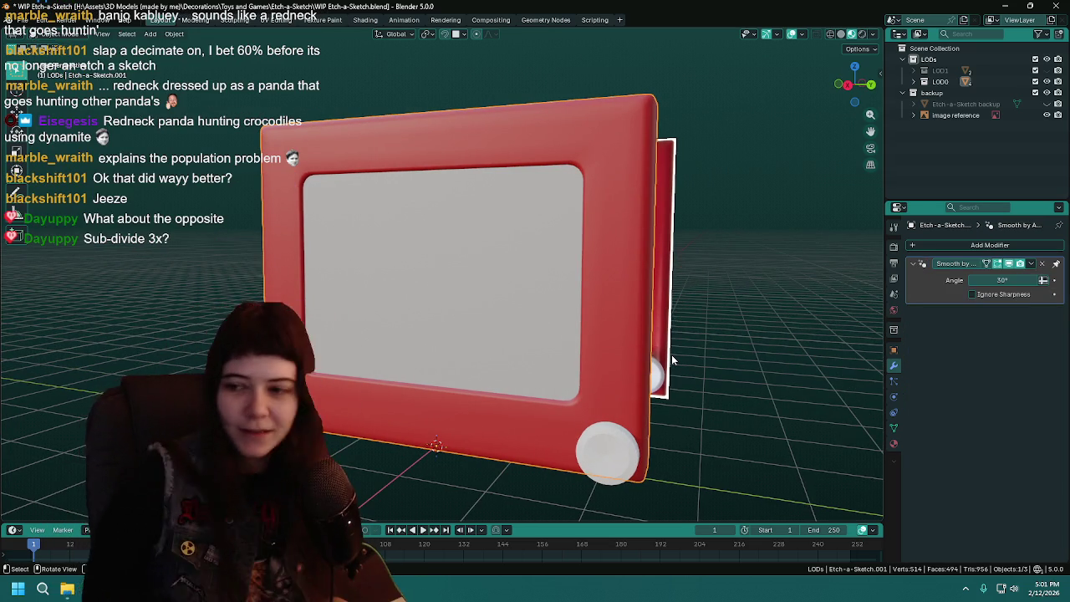
{"action": "middle_click_drag", "start_coordinate": [673, 360], "coordinate": [644, 355]}
{"action": "key", "text": "ctrl+s"}
{"action": "left_click", "coordinate": [980, 246]}
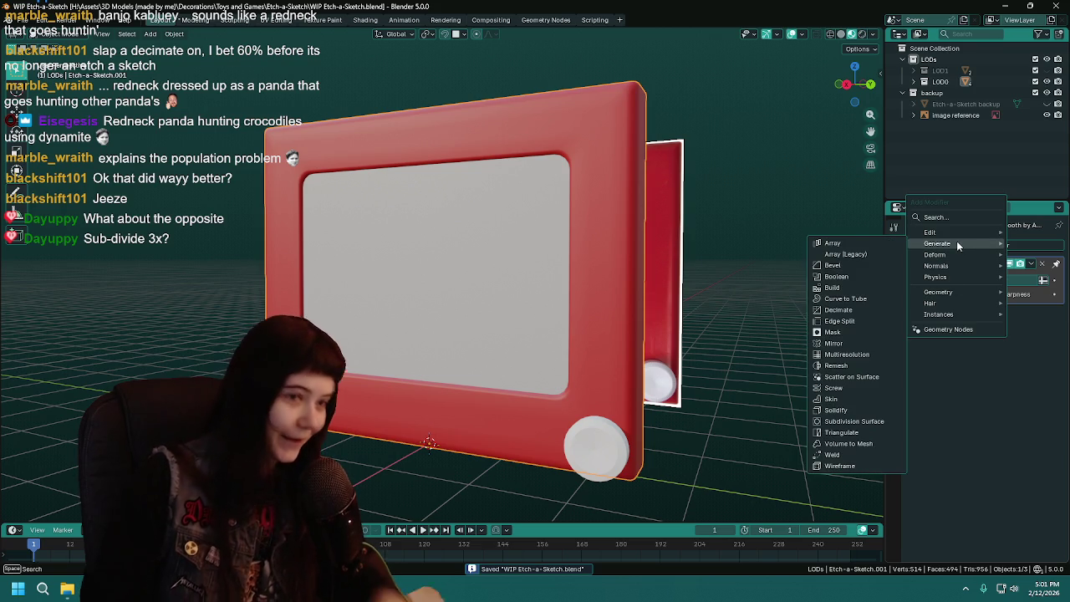
Add a Catmull-Clark Subdivision Surface modifier to the frame and save
{"action": "left_click", "coordinate": [869, 421]}
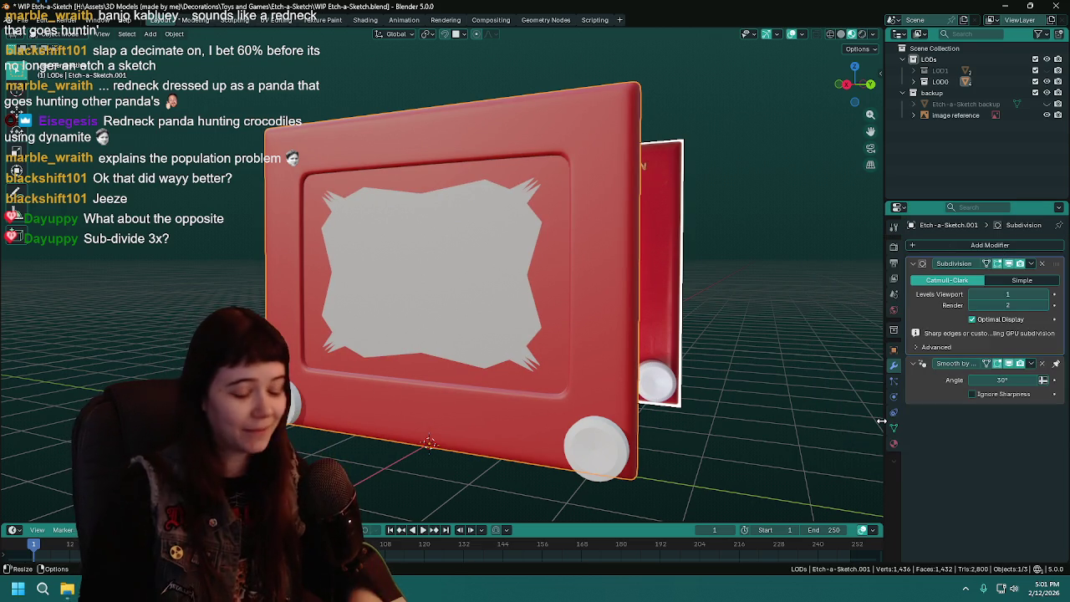
{"action": "scroll", "coordinate": [665, 312], "scroll_direction": "down", "scroll_amount": 3}
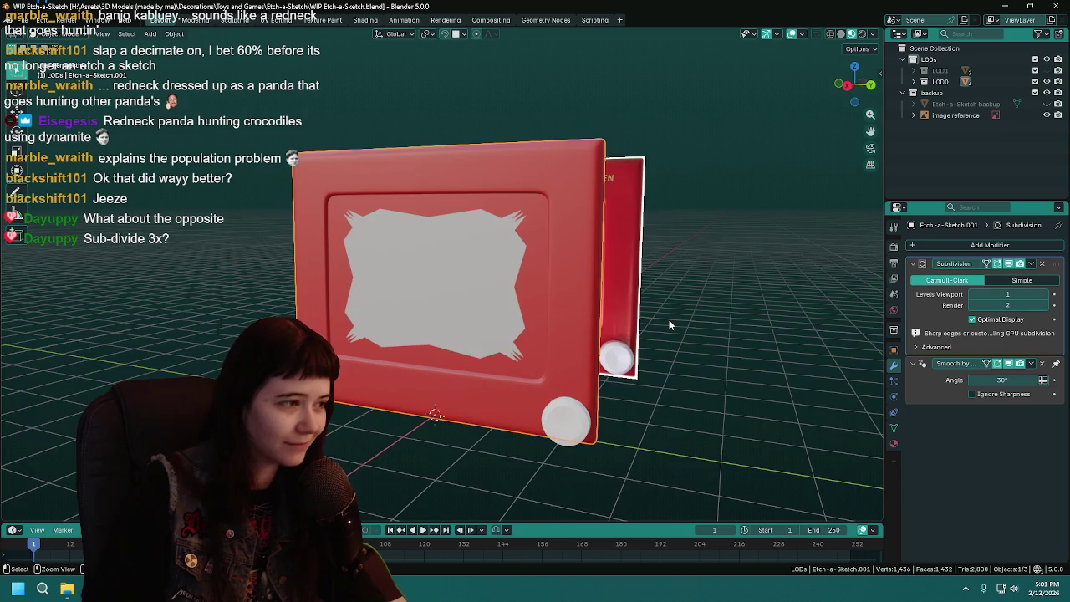
{"action": "key", "text": "ctrl+s"}
{"action": "mouse_move", "coordinate": [669, 320]}
{"action": "middle_mouse_down"}
{"action": "mouse_move", "coordinate": [648, 283]}
{"action": "mouse_move", "coordinate": [671, 297]}
{"action": "middle_mouse_up"}
{"action": "scroll", "coordinate": [651, 287], "scroll_direction": "up", "scroll_amount": 5}
{"action": "scroll", "coordinate": [659, 293], "scroll_direction": "down", "scroll_amount": 1}
In Edit Mode, fix the screen's inner edge loop via the Edge menu, then save
{"action": "key", "text": "Tab"}
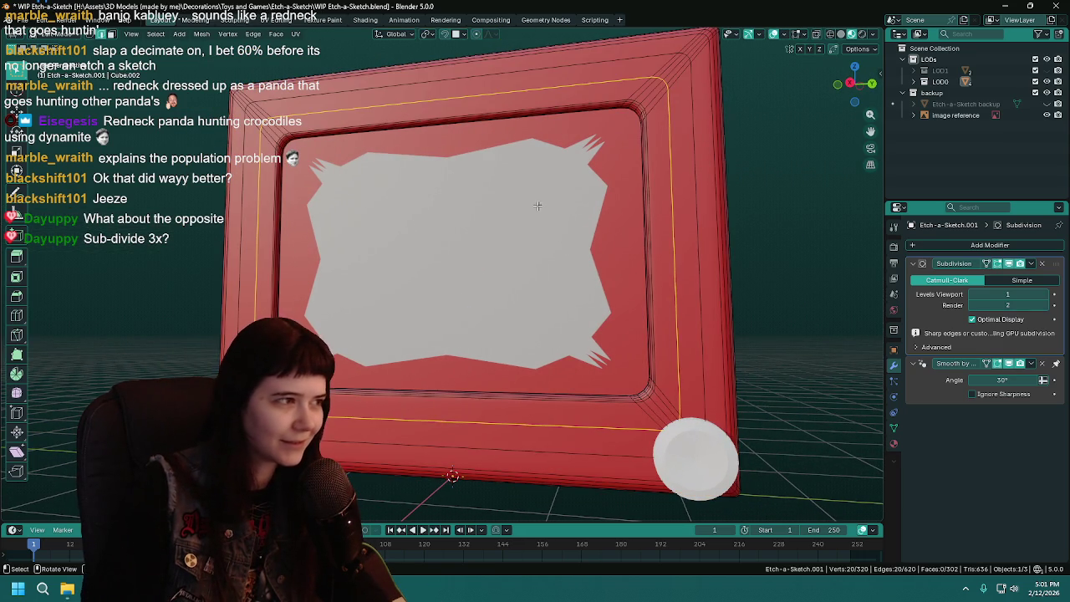
{"action": "middle_click_drag", "start_coordinate": [550, 224], "coordinate": [590, 76]}
{"action": "scroll", "coordinate": [591, 76], "scroll_direction": "up", "scroll_amount": 2}
{"action": "left_click", "coordinate": [661, 51], "text": "alt"}
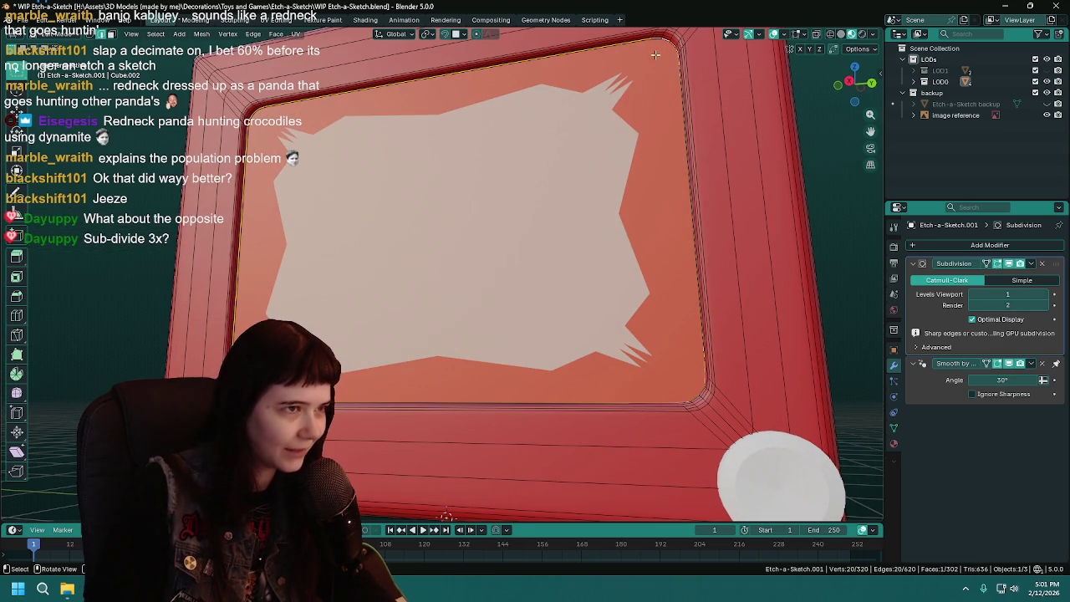
{"action": "middle_click_drag", "start_coordinate": [330, 115], "coordinate": [287, 156]}
{"action": "scroll", "coordinate": [435, 251], "scroll_direction": "up", "scroll_amount": 2}
{"action": "key", "text": "ctrl+e"}
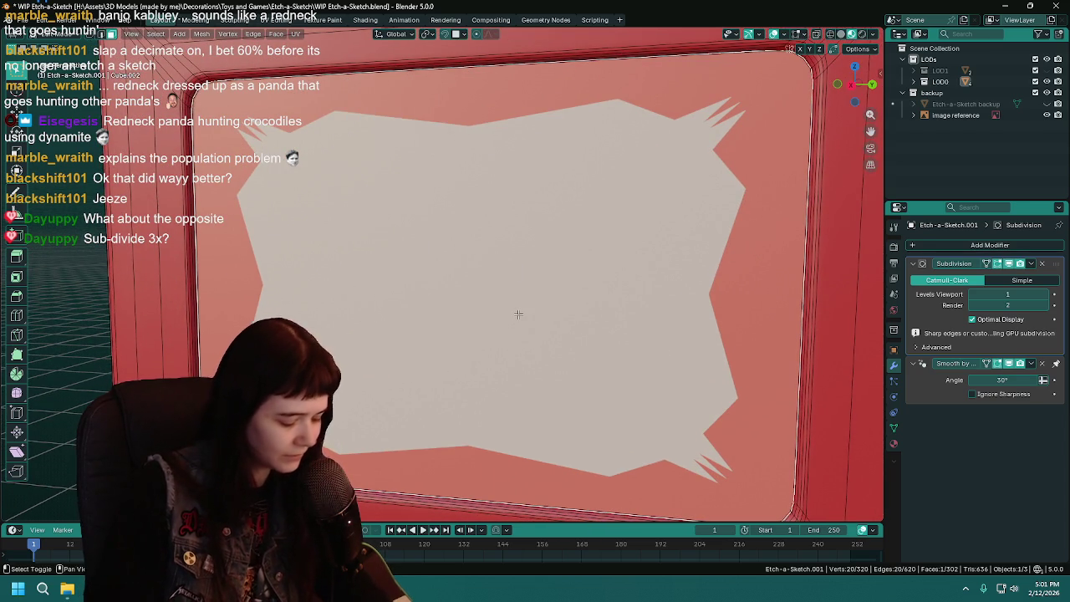
{"action": "key", "text": "Tab"}
{"action": "scroll", "coordinate": [519, 314], "scroll_direction": "down", "scroll_amount": 2}
{"action": "key", "text": "ctrl+s"}
{"action": "scroll", "coordinate": [531, 324], "scroll_direction": "down", "scroll_amount": 2}
{"action": "mouse_move", "coordinate": [531, 324]}
{"action": "middle_mouse_down"}
{"action": "mouse_move", "coordinate": [569, 258]}
{"action": "mouse_move", "coordinate": [552, 243]}
{"action": "mouse_move", "coordinate": [554, 266]}
{"action": "middle_mouse_up"}
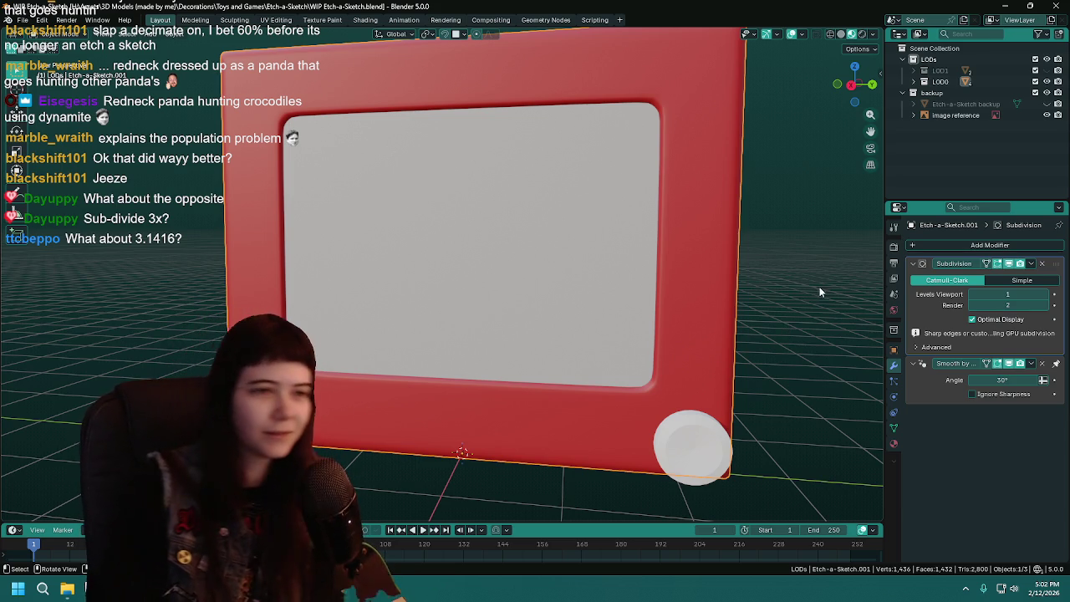
Try viewport subdivision levels 2 and 3, then return to level 1
{"action": "left_click", "coordinate": [1045, 295]}
{"action": "left_click", "coordinate": [1046, 295]}
{"action": "middle_click_drag", "start_coordinate": [748, 327], "coordinate": [745, 326]}
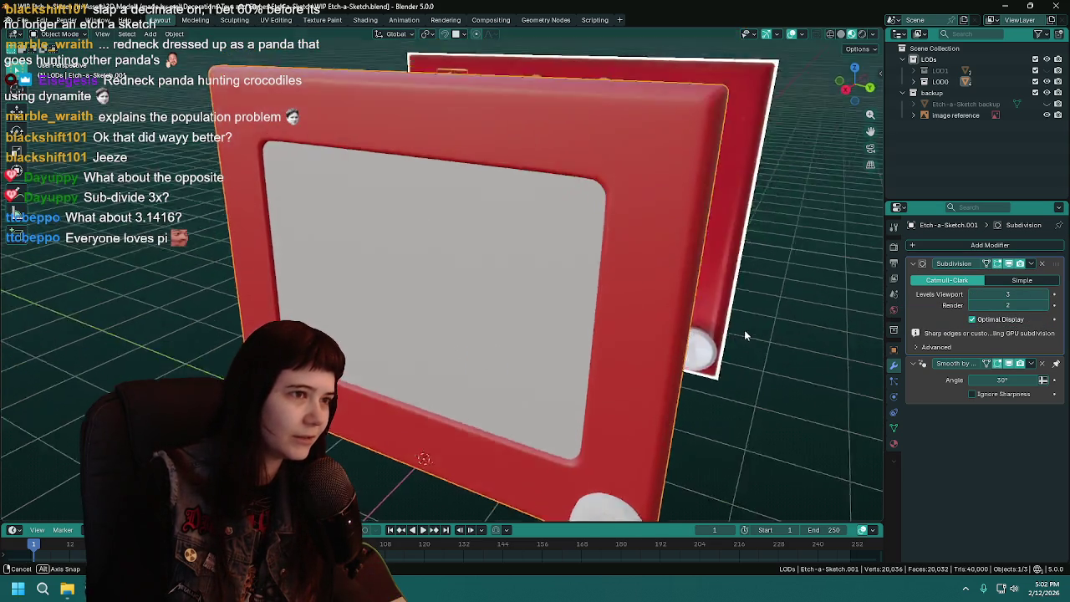
{"action": "left_click", "coordinate": [973, 294]}
{"action": "middle_click_drag", "start_coordinate": [752, 327], "coordinate": [660, 312]}
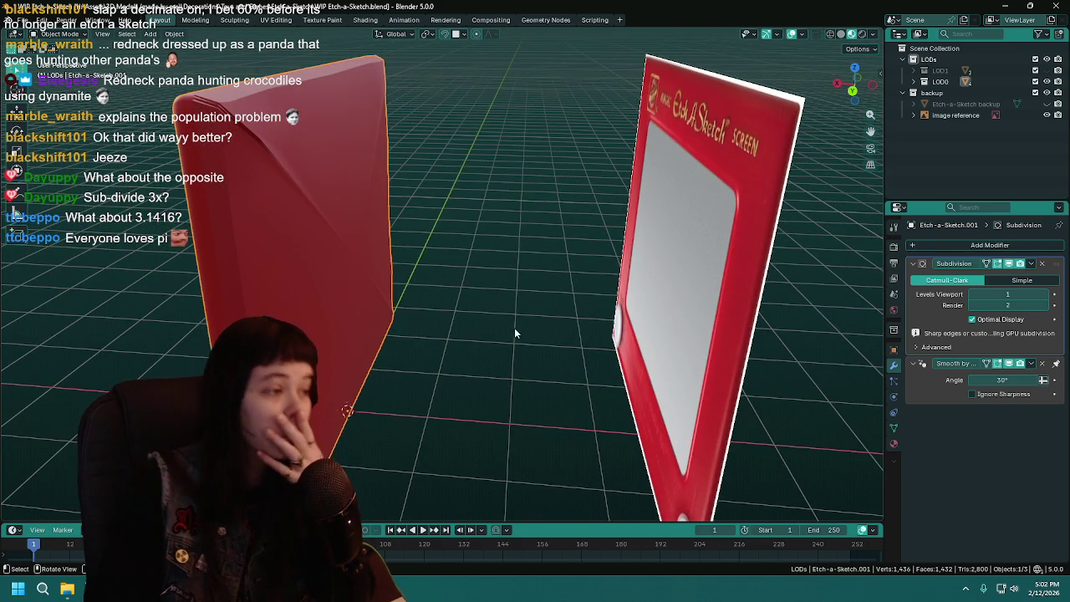
{"action": "middle_click_drag", "start_coordinate": [523, 331], "coordinate": [528, 324]}
Inspect the frame's side faces in Edit Mode, then save
{"action": "key", "text": "Tab"}
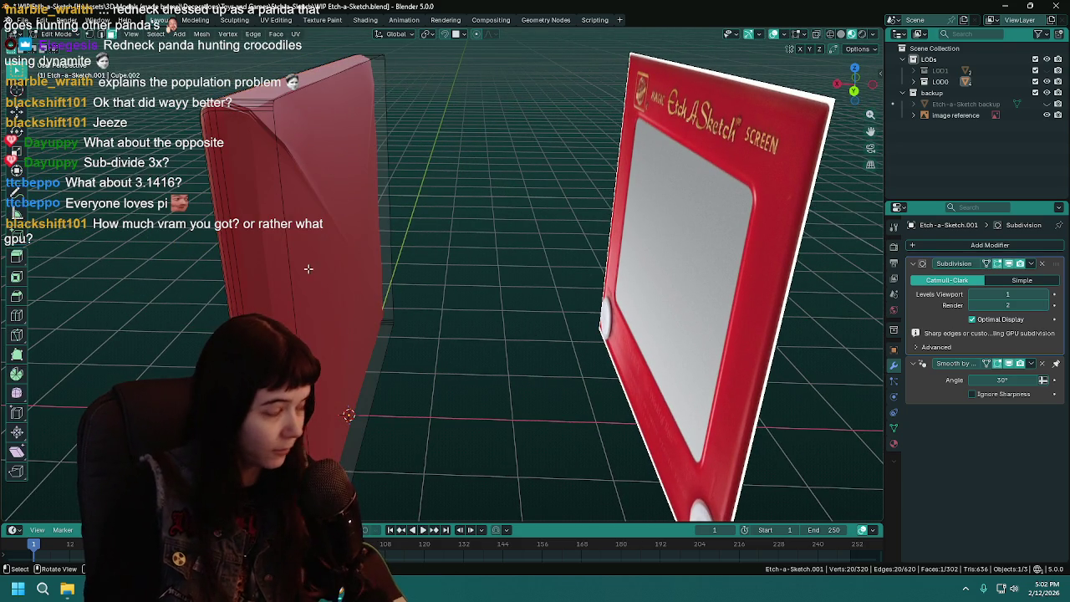
{"action": "left_click", "coordinate": [287, 206], "text": "alt"}
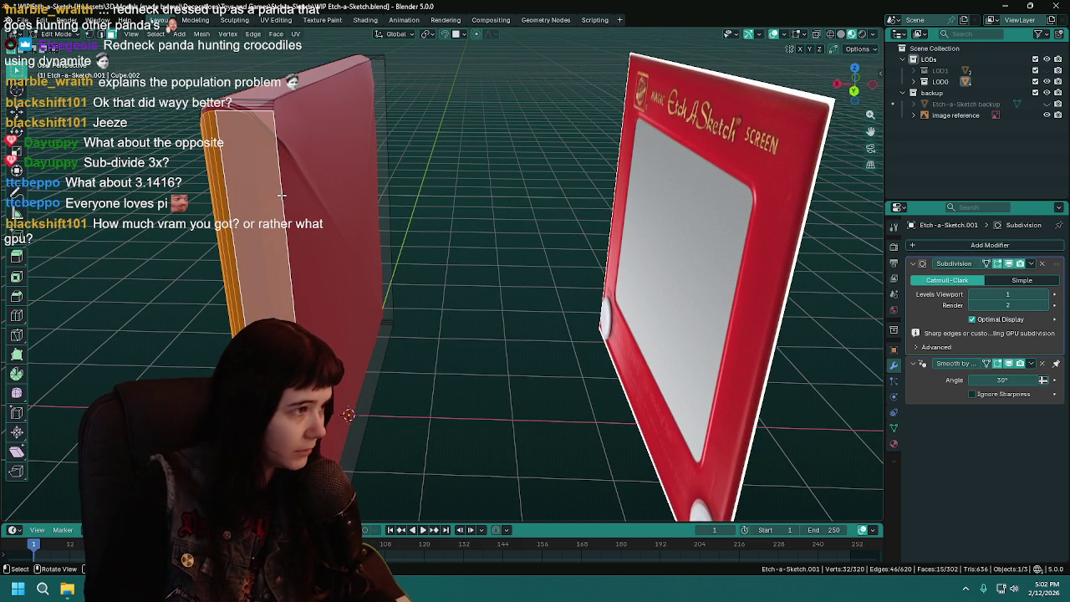
{"action": "left_click", "coordinate": [282, 194], "text": "alt"}
{"action": "left_click", "coordinate": [323, 195]}
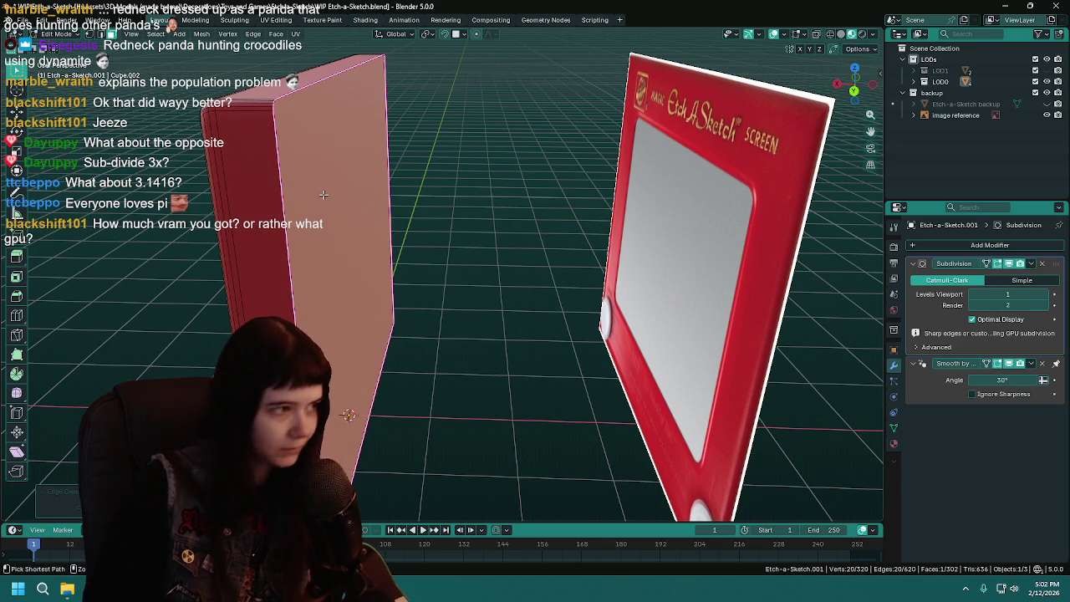
{"action": "key", "text": "ctrl+s"}
{"action": "key", "text": "Tab"}
{"action": "middle_click_drag", "start_coordinate": [358, 234], "coordinate": [452, 243]}
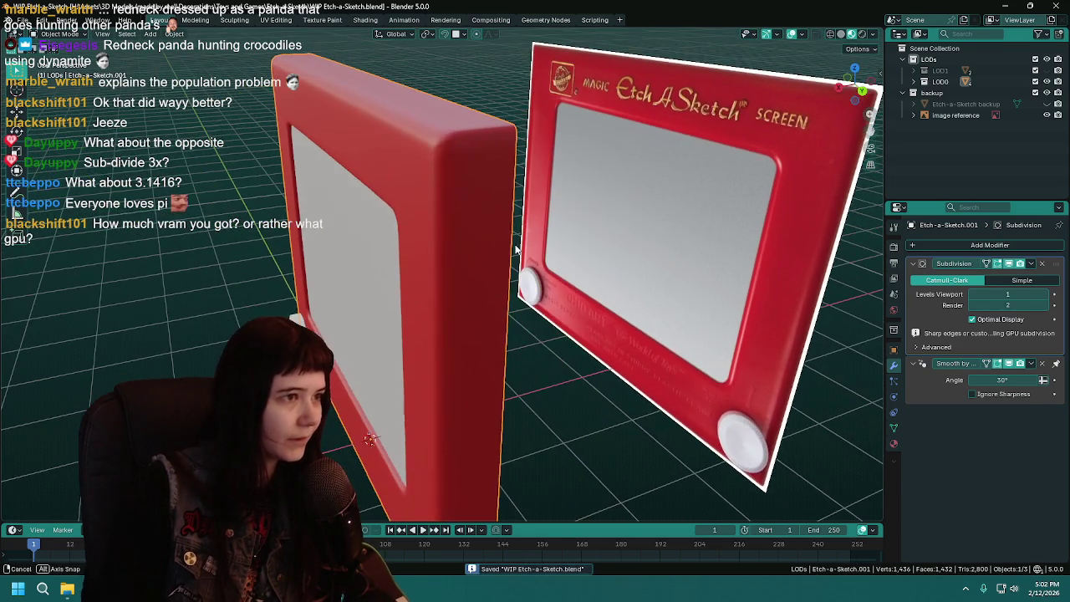
Raise the viewport level to 2 again, then delete the Subdivision modifier
{"action": "left_click", "coordinate": [1047, 297]}
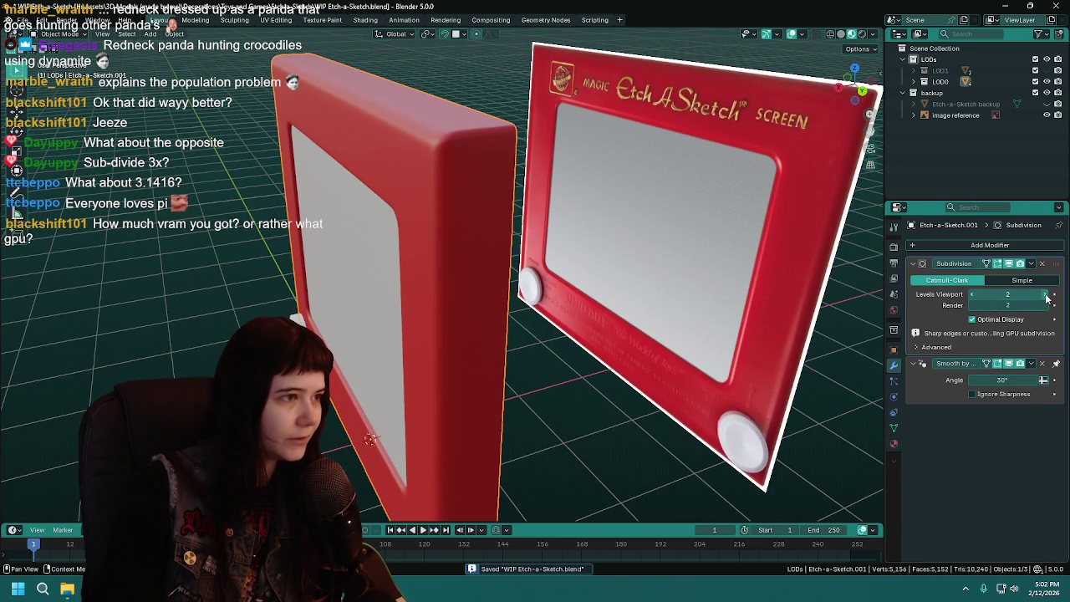
{"action": "mouse_move", "coordinate": [794, 276]}
{"action": "middle_mouse_down"}
{"action": "mouse_move", "coordinate": [548, 255]}
{"action": "mouse_move", "coordinate": [641, 248]}
{"action": "mouse_move", "coordinate": [474, 224]}
{"action": "mouse_move", "coordinate": [446, 237]}
{"action": "mouse_move", "coordinate": [507, 263]}
{"action": "mouse_move", "coordinate": [494, 242]}
{"action": "mouse_move", "coordinate": [502, 251]}
{"action": "middle_mouse_up"}
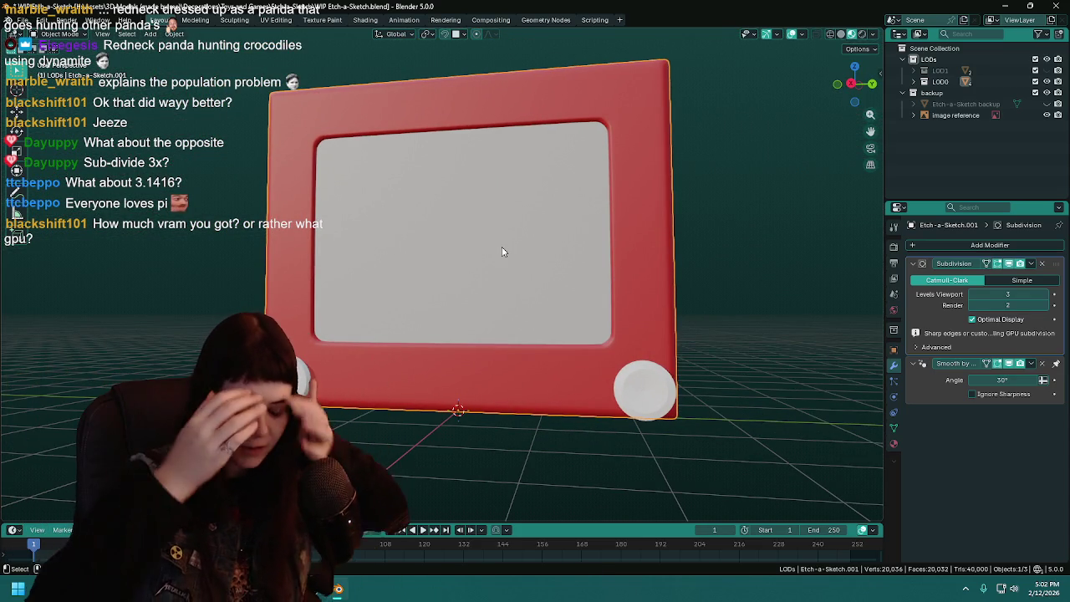
{"action": "middle_click_drag", "start_coordinate": [636, 251], "coordinate": [587, 247]}
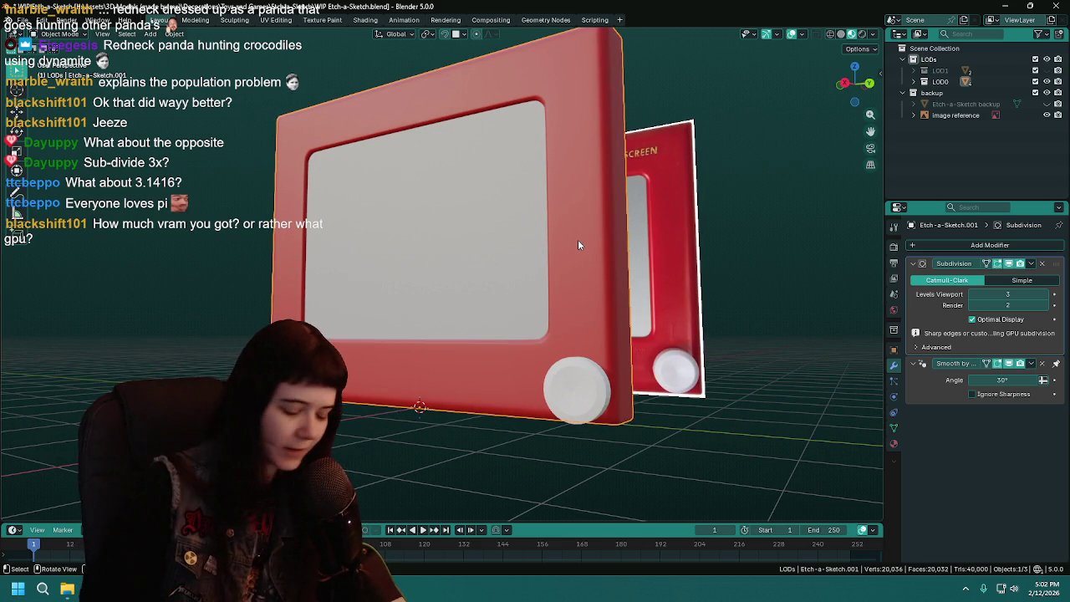
{"action": "mouse_move", "coordinate": [577, 245]}
{"action": "middle_mouse_down"}
{"action": "mouse_move", "coordinate": [590, 324]}
{"action": "mouse_move", "coordinate": [613, 312]}
{"action": "mouse_move", "coordinate": [583, 301]}
{"action": "middle_mouse_up"}
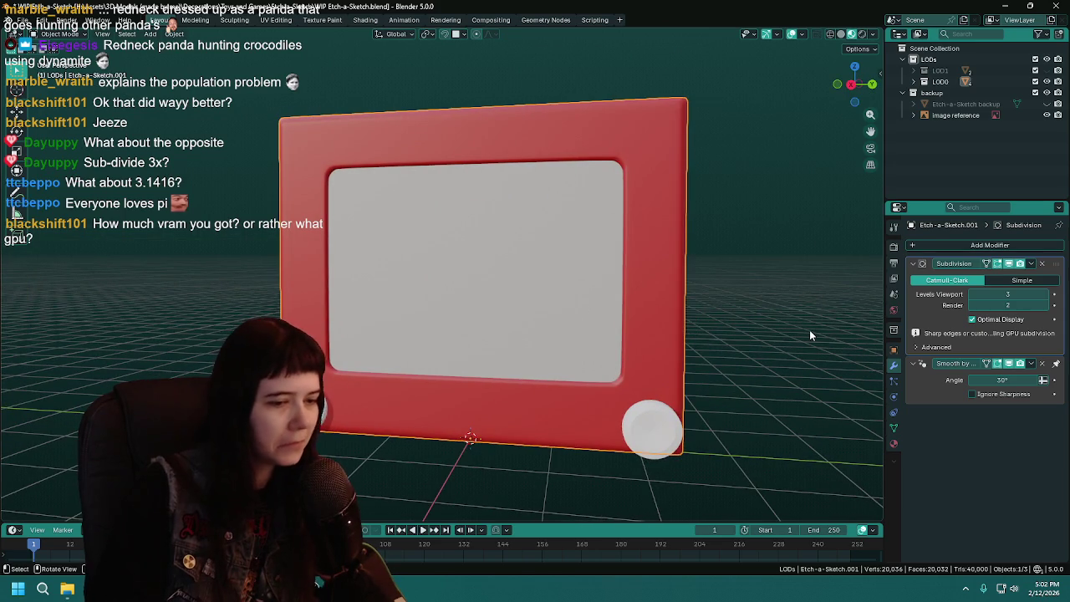
{"action": "left_click", "coordinate": [1042, 264]}
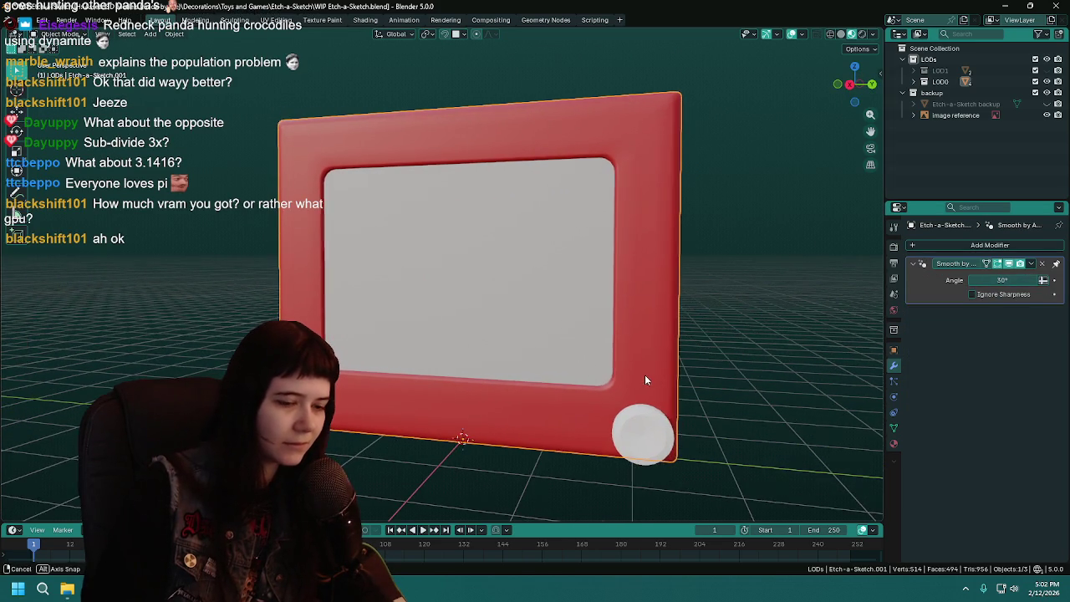
Hide the LOD0 model to view the photo reference, save, then show the model again
{"action": "key", "text": "ctrl+s"}
{"action": "mouse_move", "coordinate": [644, 377]}
{"action": "middle_mouse_down"}
{"action": "mouse_move", "coordinate": [690, 361]}
{"action": "mouse_move", "coordinate": [675, 361]}
{"action": "middle_mouse_up"}
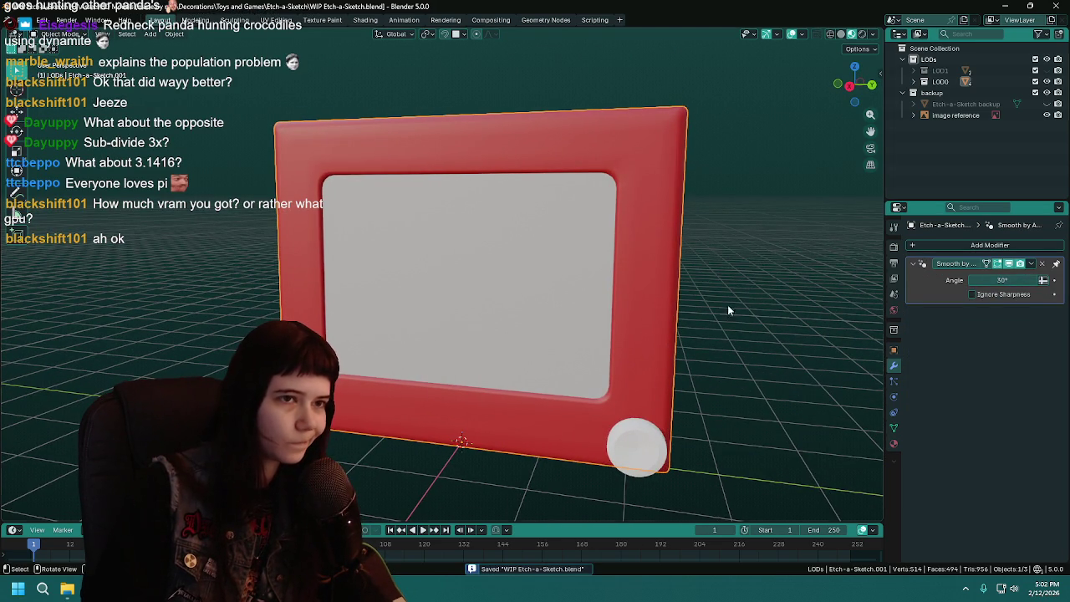
{"action": "left_click", "coordinate": [1046, 82]}
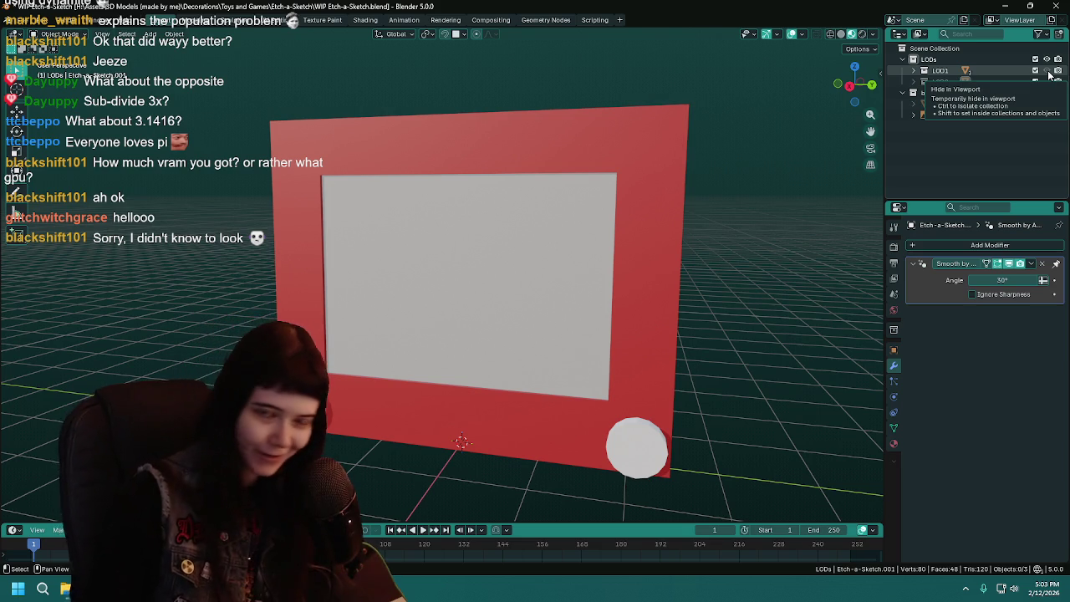
{"action": "left_click", "coordinate": [1047, 115], "text": "ctrl"}
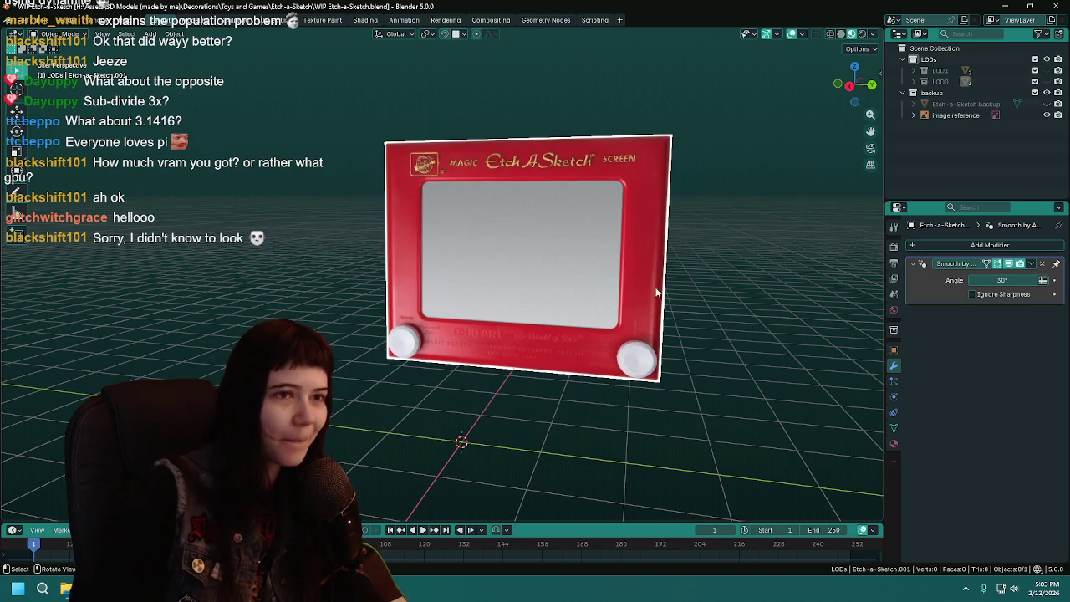
{"action": "key", "text": "ctrl+s"}
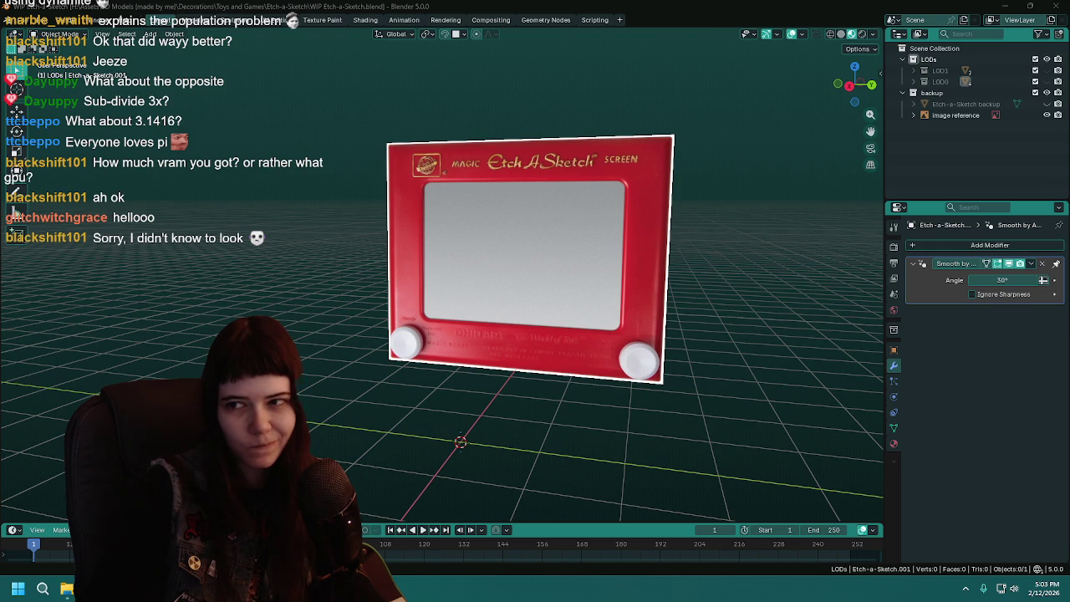
{"action": "middle_click_drag", "start_coordinate": [502, 343], "coordinate": [568, 343]}
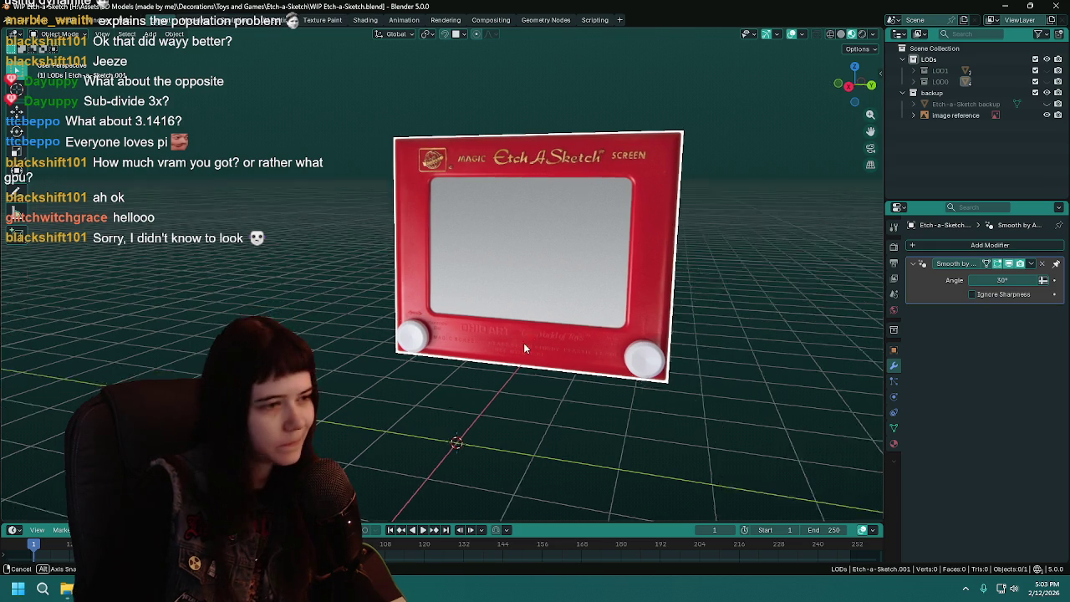
{"action": "key", "text": "ctrl+s"}
{"action": "left_click", "coordinate": [1046, 81]}
{"action": "mouse_move", "coordinate": [585, 285]}
{"action": "middle_mouse_down"}
{"action": "mouse_move", "coordinate": [719, 226]}
{"action": "mouse_move", "coordinate": [734, 237]}
{"action": "mouse_move", "coordinate": [692, 232]}
{"action": "middle_mouse_up"}
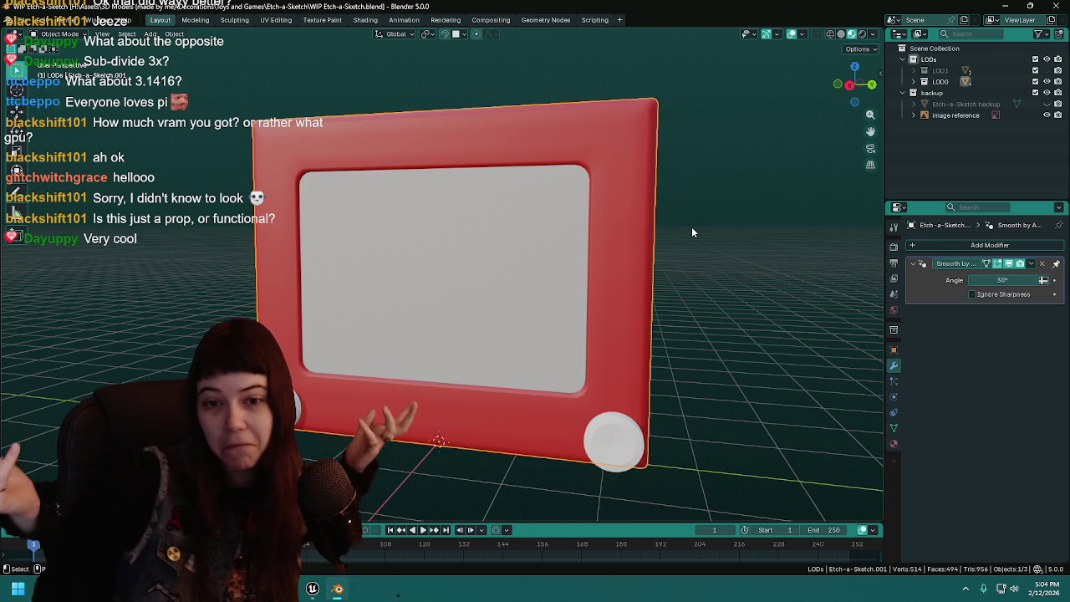
Check the frame in Edit Mode and back, then save WIP Etch-a-Sketch.blend
{"action": "middle_click_drag", "start_coordinate": [723, 331], "coordinate": [727, 300]}
{"action": "key", "text": "ctrl+s"}
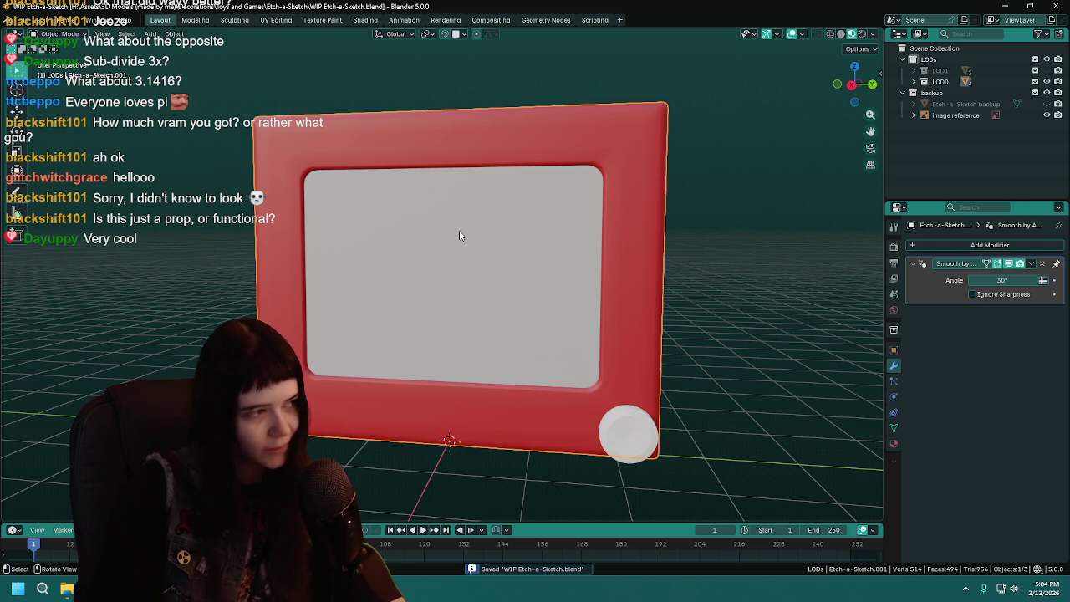
{"action": "mouse_move", "coordinate": [481, 207]}
{"action": "middle_mouse_down"}
{"action": "mouse_move", "coordinate": [430, 232]}
{"action": "mouse_move", "coordinate": [474, 249]}
{"action": "mouse_move", "coordinate": [613, 214]}
{"action": "middle_mouse_up"}
{"action": "key", "text": "Tab"}
{"action": "middle_click_drag", "start_coordinate": [574, 183], "coordinate": [520, 200]}
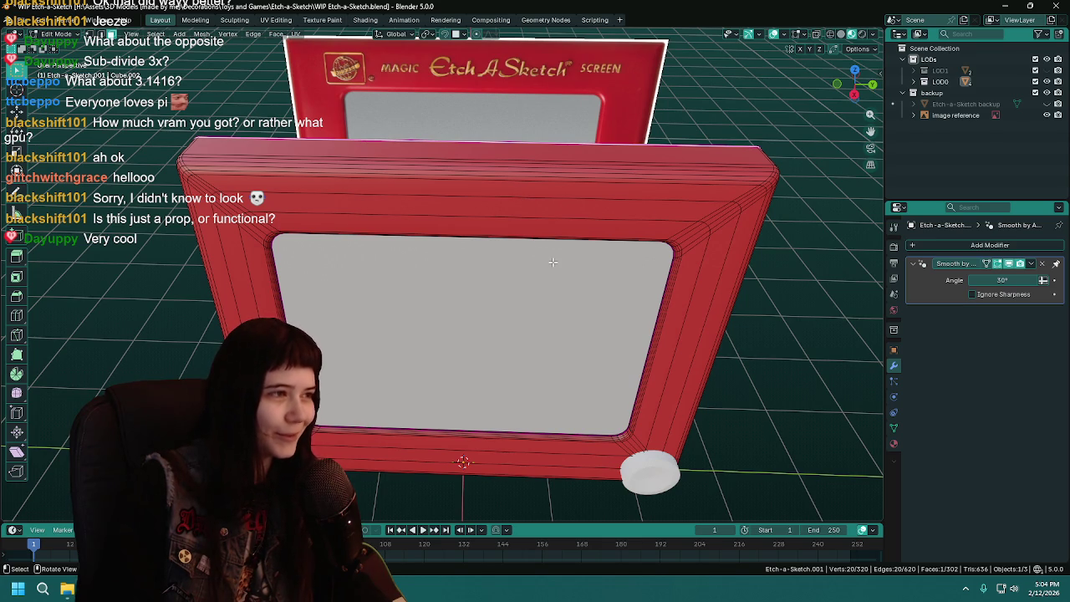
{"action": "key", "text": "Tab"}
{"action": "mouse_move", "coordinate": [553, 262]}
{"action": "middle_mouse_down"}
{"action": "mouse_move", "coordinate": [549, 296]}
{"action": "mouse_move", "coordinate": [594, 284]}
{"action": "mouse_move", "coordinate": [584, 272]}
{"action": "mouse_move", "coordinate": [601, 277]}
{"action": "middle_mouse_up"}
{"action": "key", "text": "ctrl+s"}
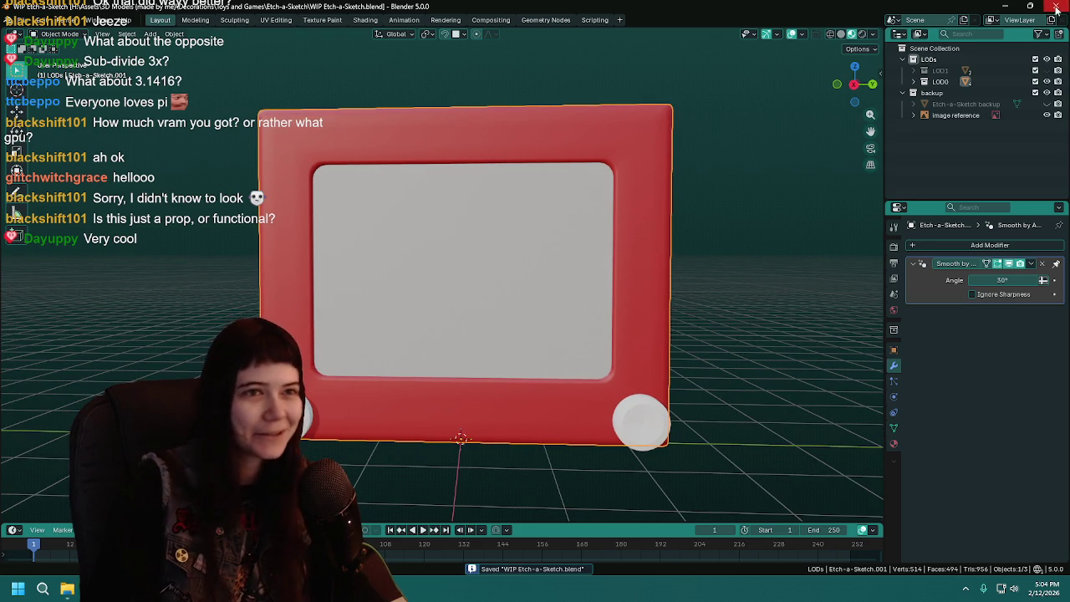
Close Blender and maximise the Pinterest browser window showing the View-Master pin
{"action": "left_click", "coordinate": [1056, 8]}
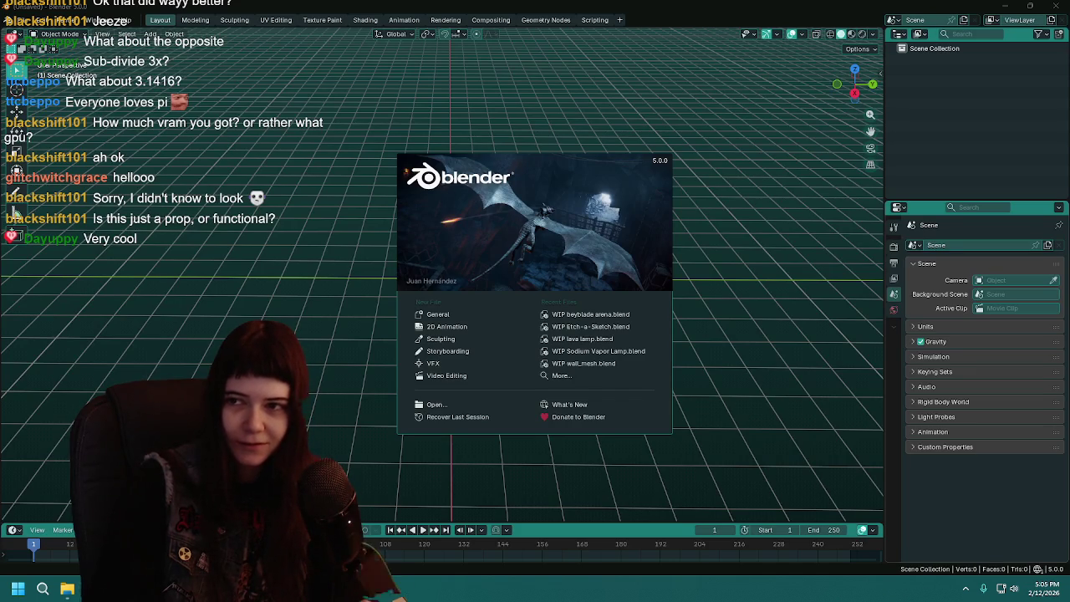
{"action": "key", "text": "alt+Tab"}
{"action": "double_click", "coordinate": [769, 133]}
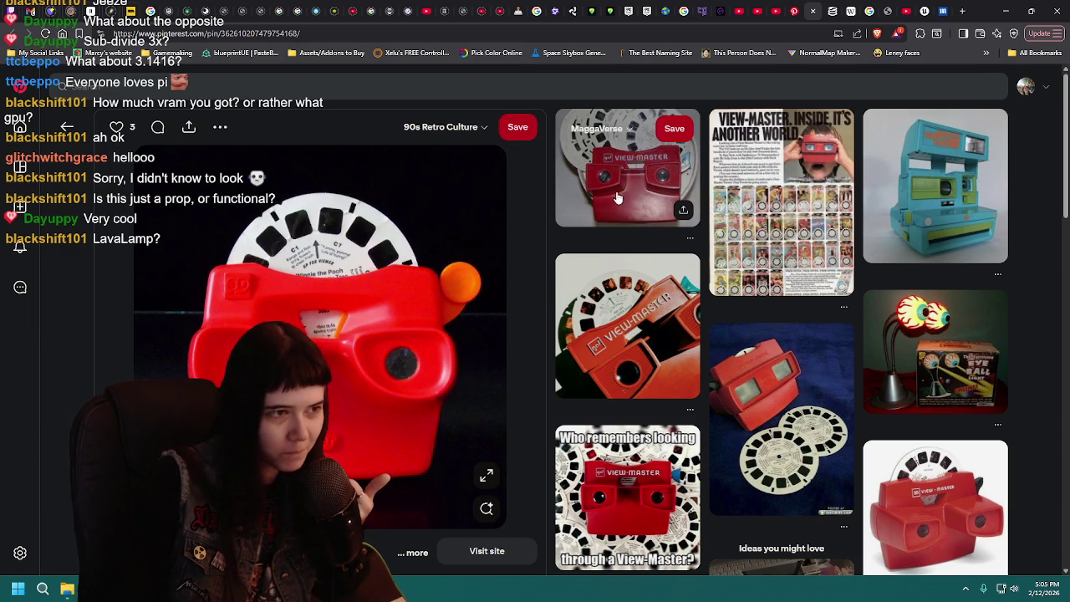
Reopen the red gaf View-Master pin with stacked reels as the chosen reference photo
{"action": "left_click", "coordinate": [622, 190]}
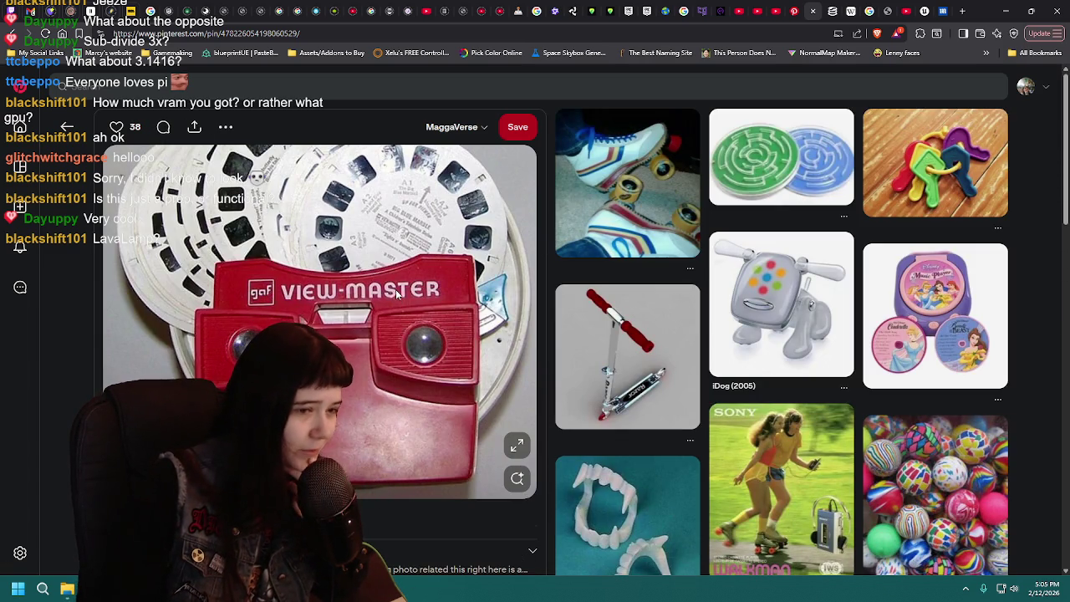
{"action": "left_click", "coordinate": [15, 35]}
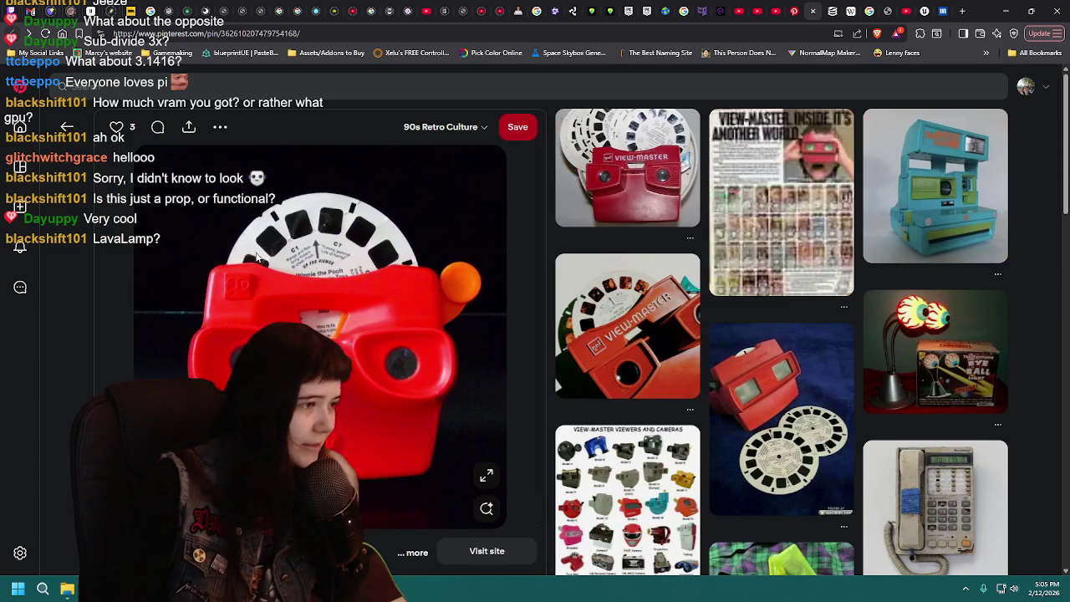
{"action": "mouse_move", "coordinate": [444, 390]}
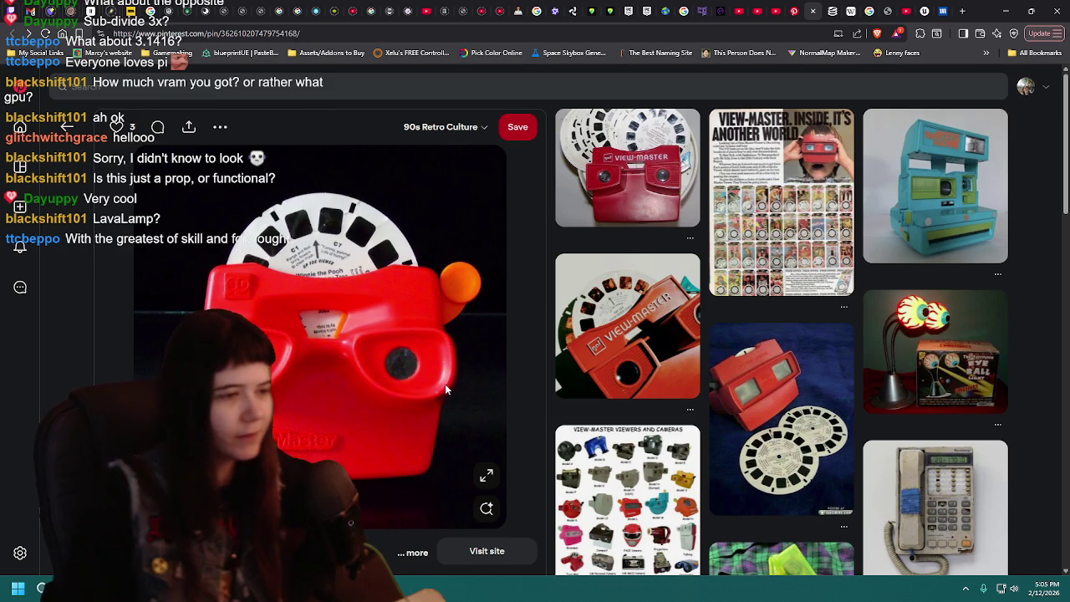
{"action": "left_click", "coordinate": [623, 180]}
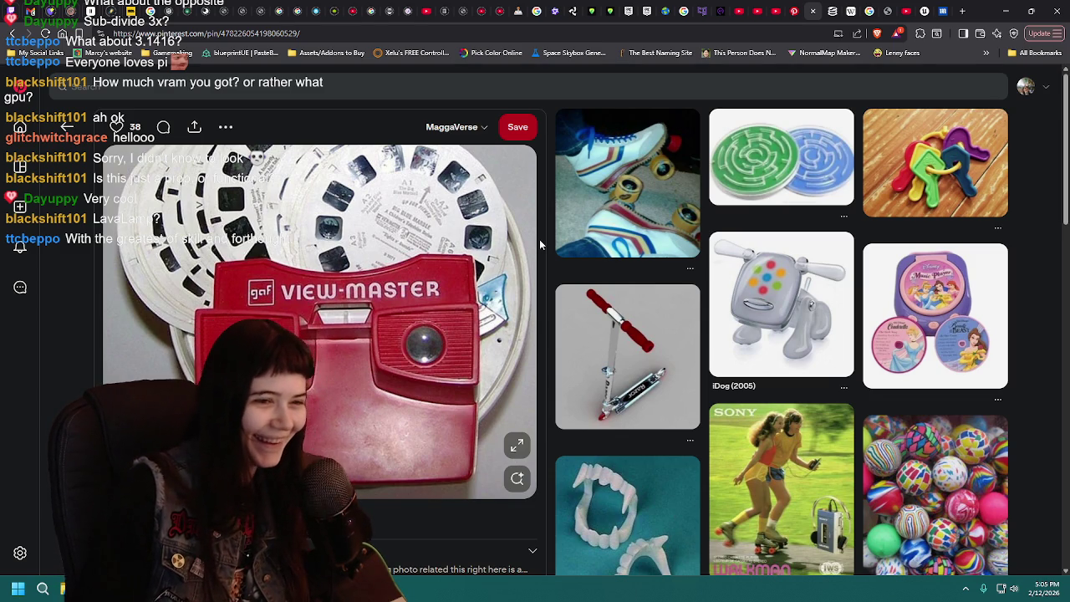
{"action": "scroll", "coordinate": [540, 241], "scroll_direction": "down", "scroll_amount": 2}
{"action": "scroll", "coordinate": [539, 239], "scroll_direction": "up", "scroll_amount": 2}
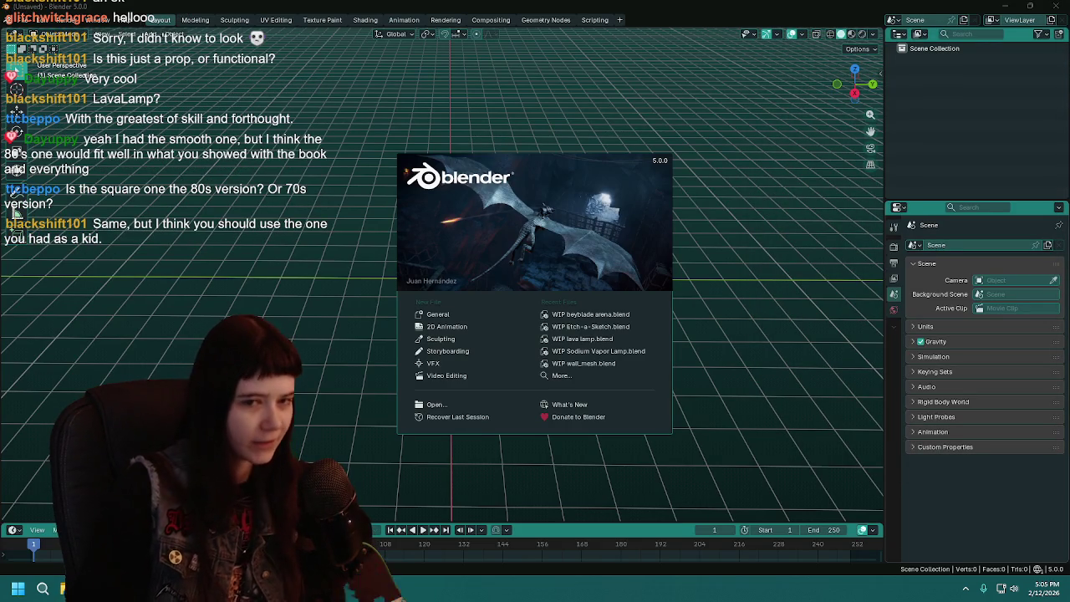
Close the Blender start screen and drop the View-Master photo into the viewport
{"action": "left_click", "coordinate": [828, 299]}
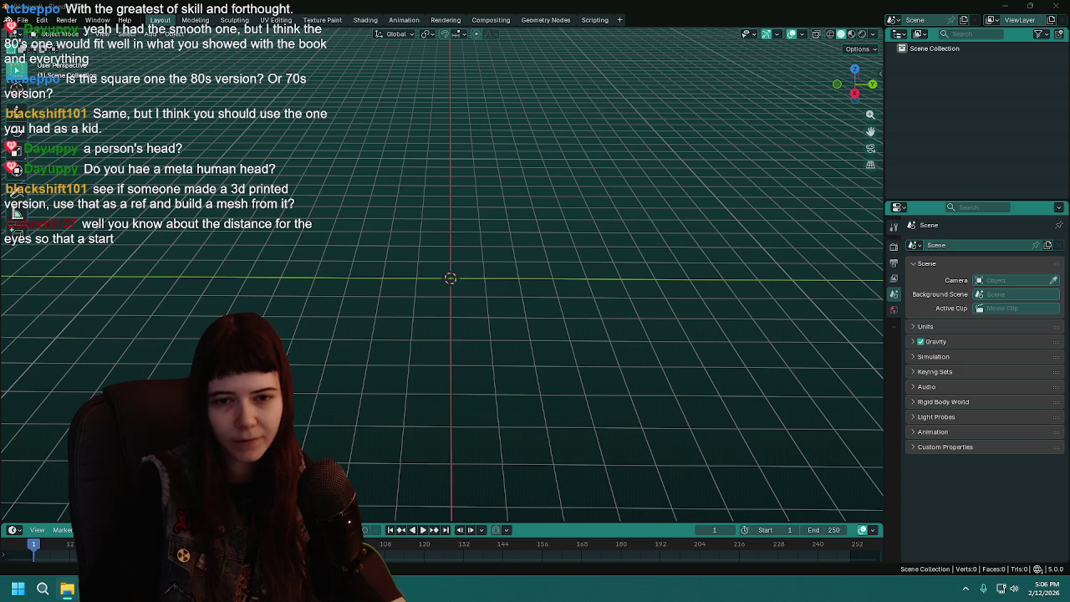
{"action": "left_click_drag", "start_coordinate": [479, 264], "coordinate": [481, 266]}
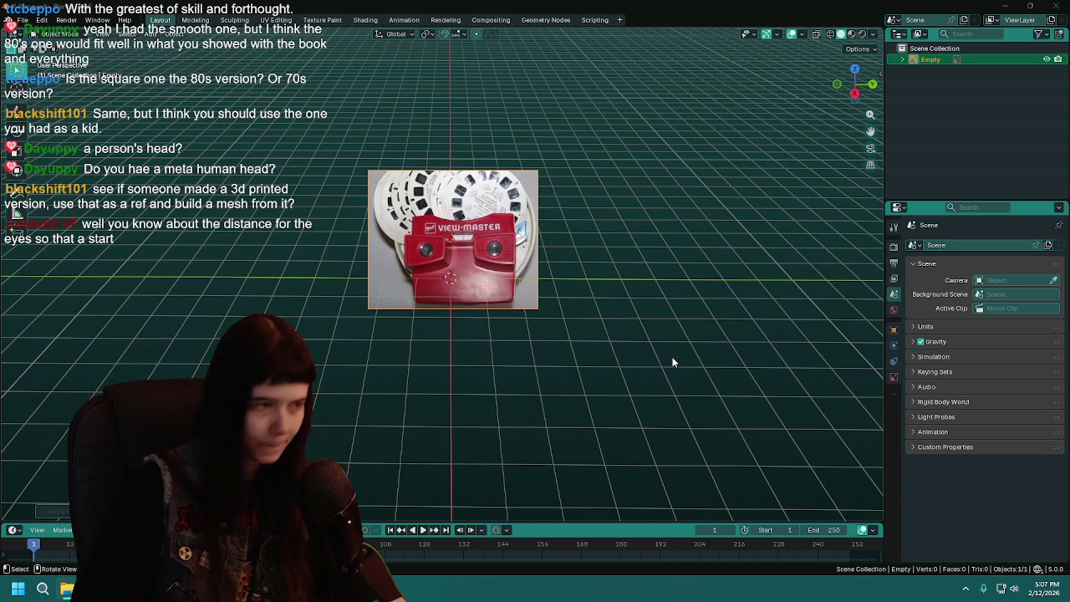
In Right view, set the reference image's rotation to X 90, Y 0, Z 90
{"action": "middle_click_drag", "start_coordinate": [666, 277], "coordinate": [673, 259]}
{"action": "key", "text": "KP_3"}
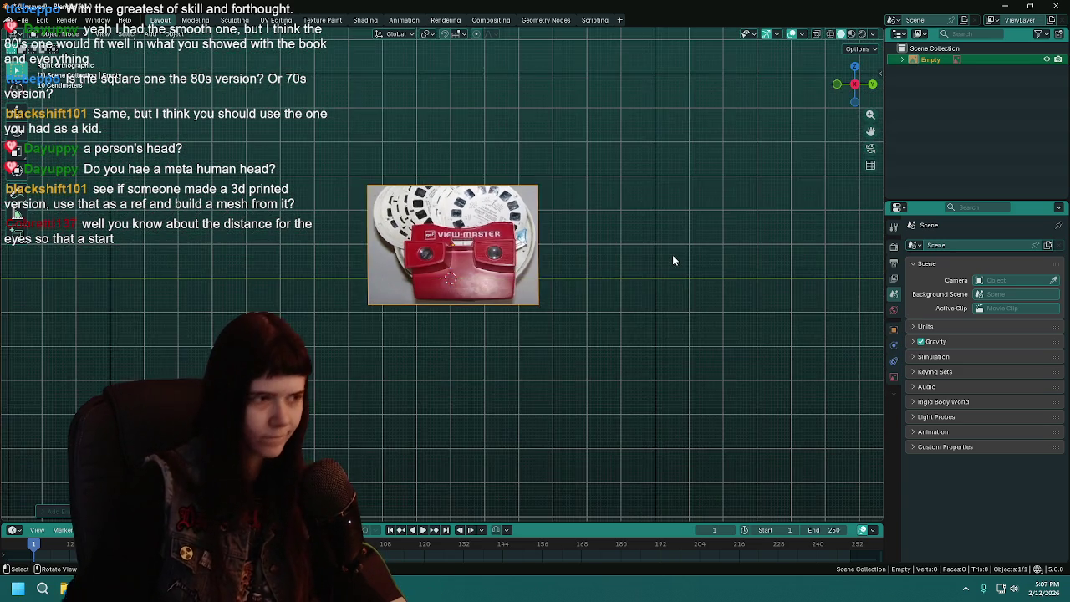
{"action": "scroll", "coordinate": [672, 260], "scroll_direction": "up", "scroll_amount": 4}
{"action": "left_click", "coordinate": [894, 329]}
{"action": "left_click", "coordinate": [1004, 316]}
{"action": "key", "text": "Return"}
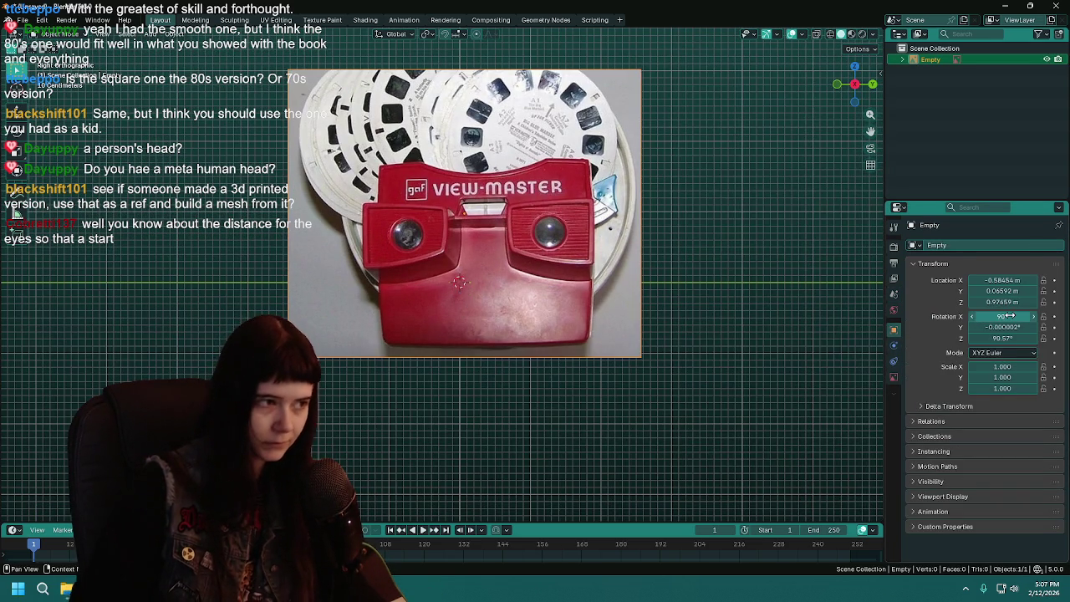
{"action": "left_click", "coordinate": [1014, 327]}
{"action": "type", "text": "0"}
{"action": "key", "text": "Return"}
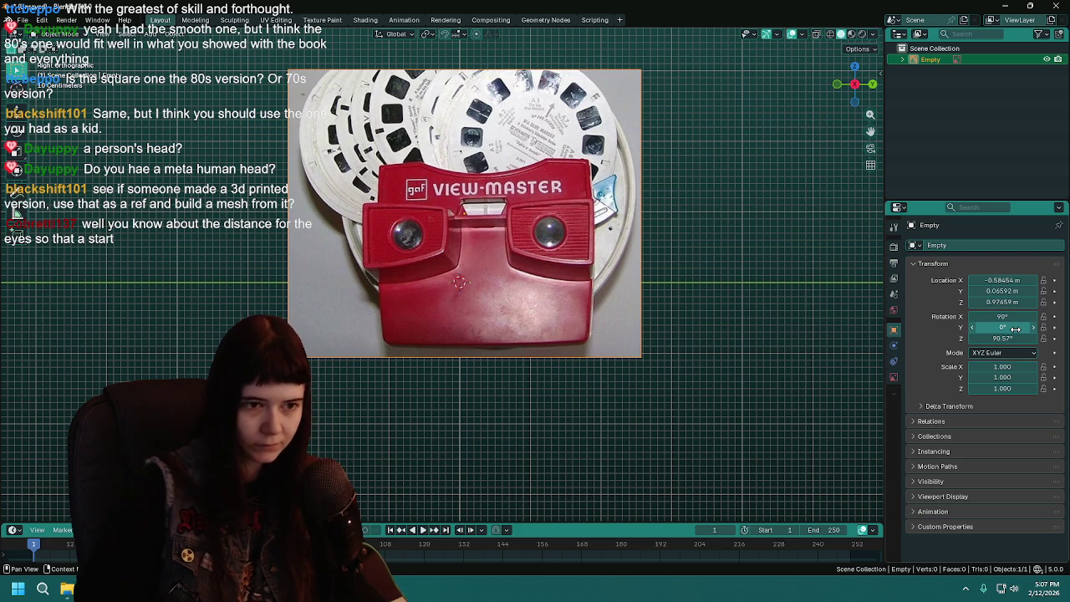
{"action": "left_click", "coordinate": [1010, 337]}
{"action": "type", "text": "90"}
{"action": "key", "text": "Return"}
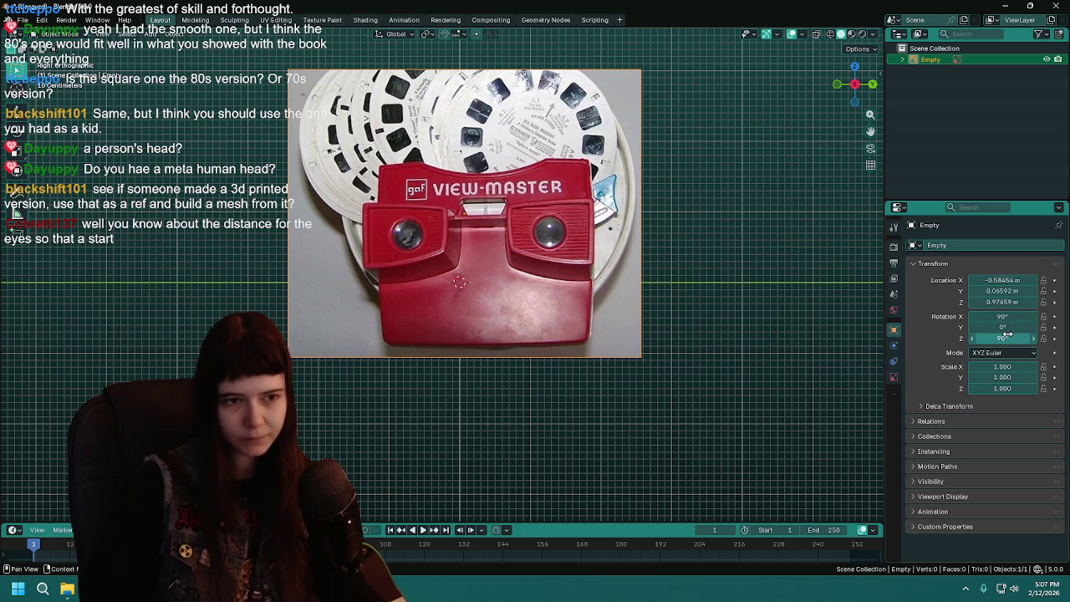
Move the reference image up so it sits above the origin
{"action": "key", "text": "g"}
{"action": "left_click", "coordinate": [836, 219]}
{"action": "scroll", "coordinate": [517, 332], "scroll_direction": "down", "scroll_amount": 3}
{"action": "key", "text": "g"}
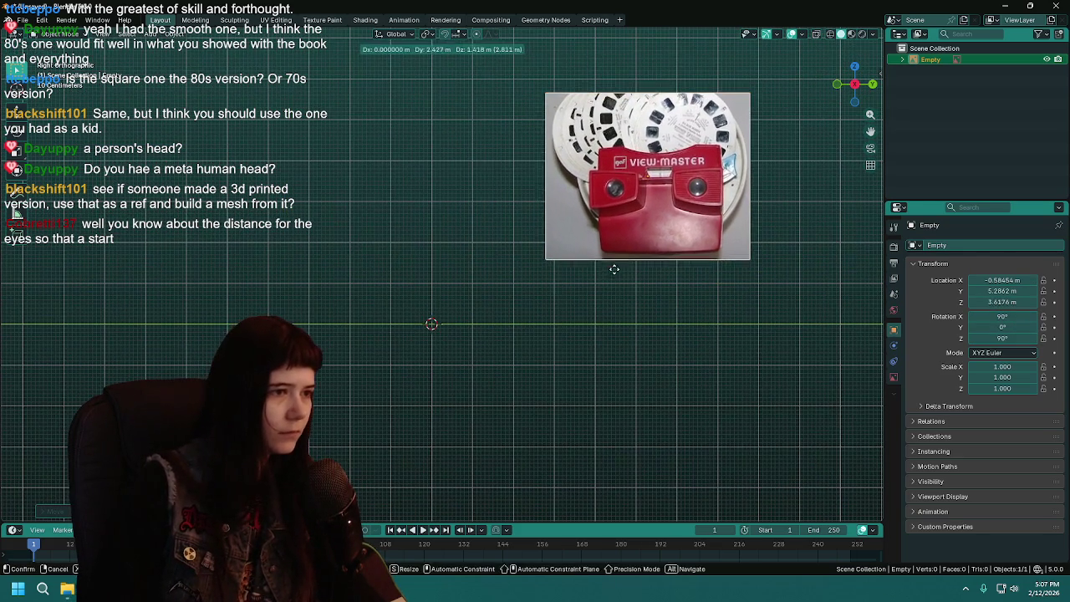
{"action": "left_click", "coordinate": [550, 306]}
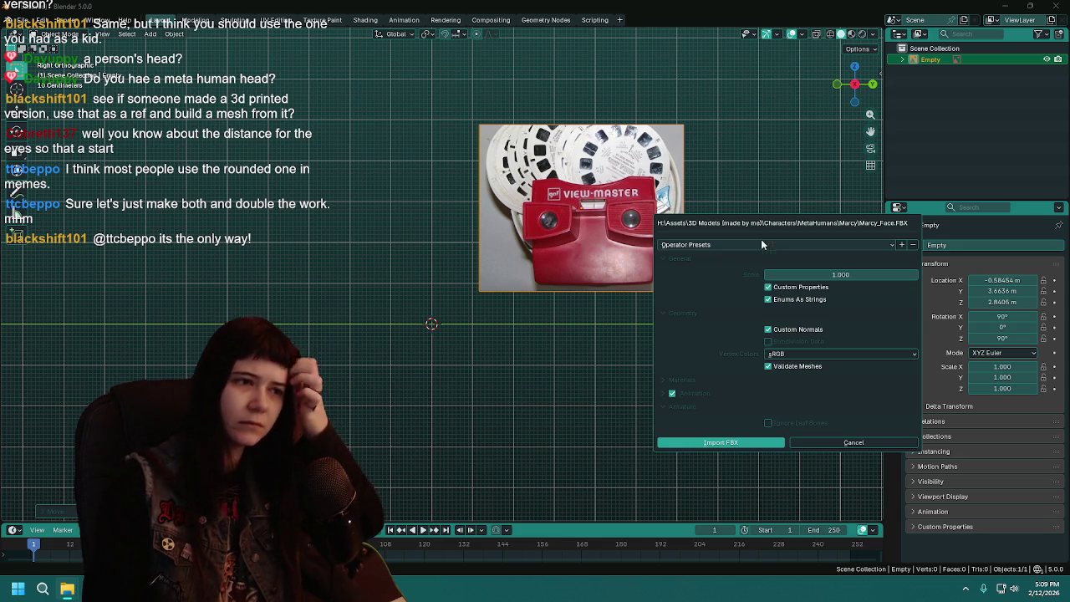
Import the Marcy_Face FBX head model and frame Marcy_Face.001 in the view
{"action": "left_click", "coordinate": [736, 443]}
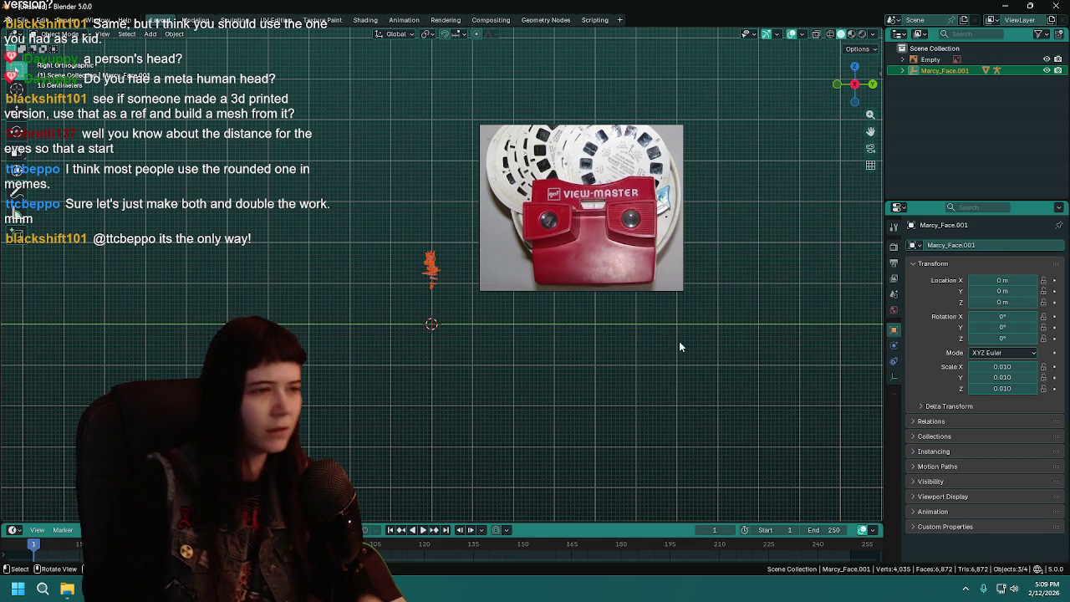
{"action": "scroll", "coordinate": [679, 342], "scroll_direction": "up", "scroll_amount": 1}
{"action": "left_click", "coordinate": [945, 71]}
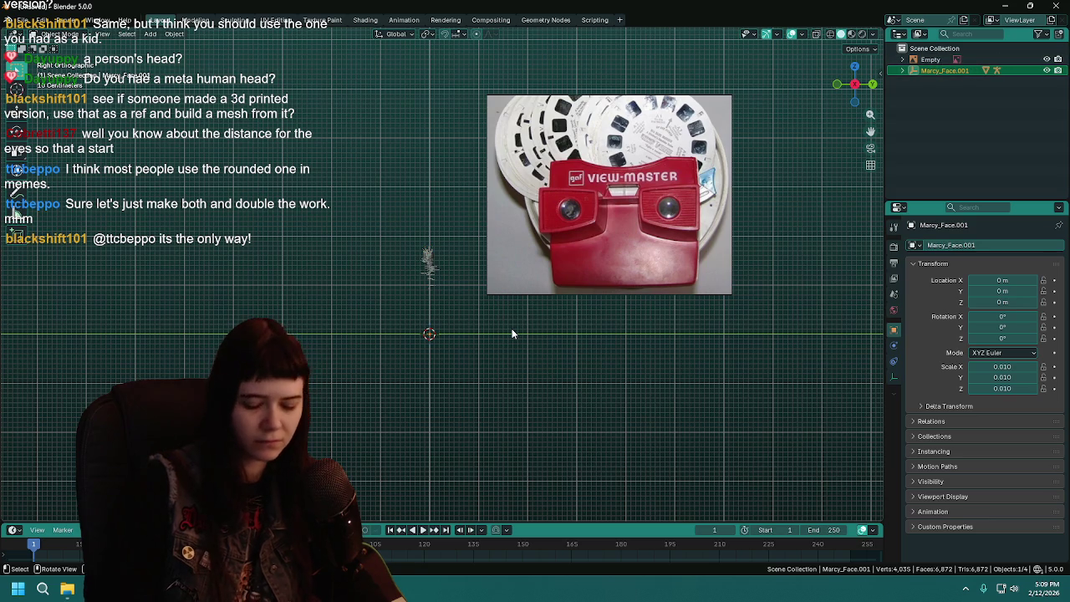
{"action": "key", "text": "KP_Decimal"}
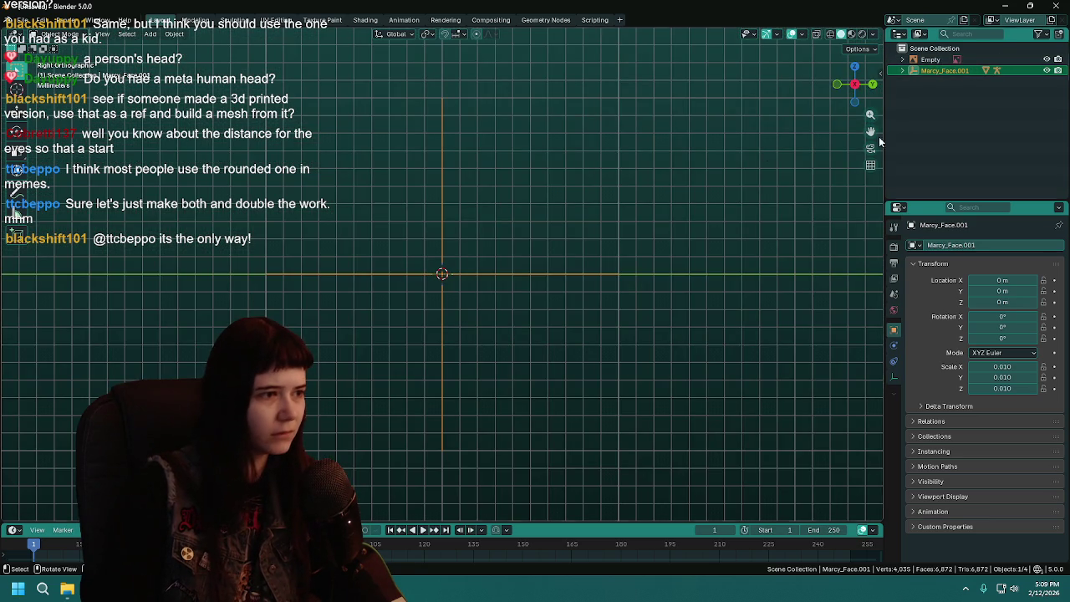
Hide Marcy_Face.001's root armature so only the grey head mesh remains visible
{"action": "left_click", "coordinate": [903, 70]}
{"action": "scroll", "coordinate": [560, 323], "scroll_direction": "down", "scroll_amount": 2}
{"action": "scroll", "coordinate": [552, 309], "scroll_direction": "down", "scroll_amount": 3}
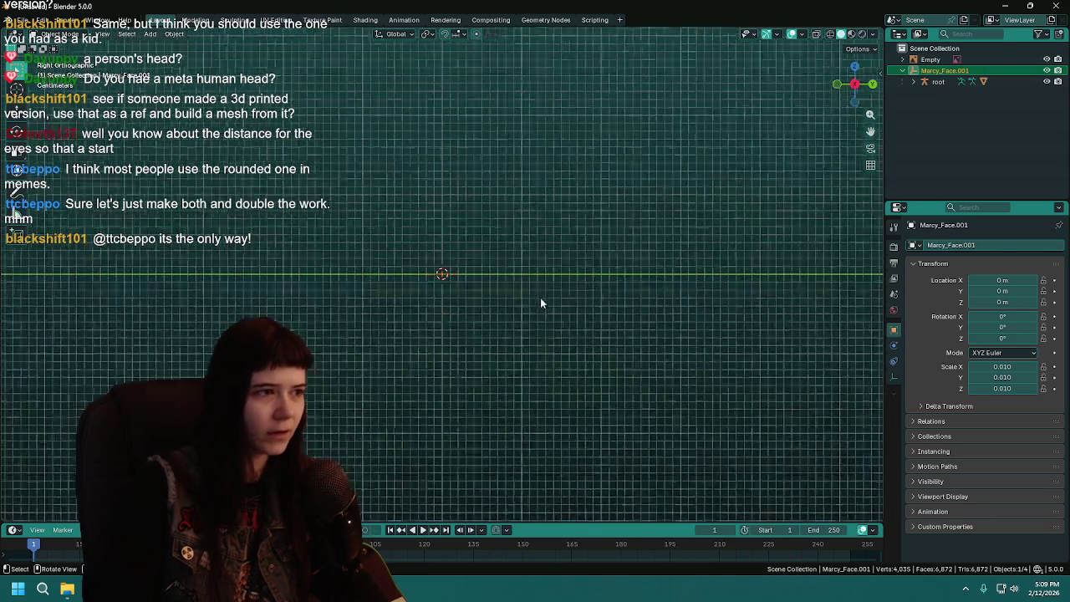
{"action": "scroll", "coordinate": [535, 284], "scroll_direction": "down", "scroll_amount": 3}
{"action": "scroll", "coordinate": [502, 217], "scroll_direction": "down", "scroll_amount": 3}
{"action": "mouse_move", "coordinate": [484, 180]}
{"action": "middle_mouse_down"}
{"action": "mouse_move", "coordinate": [439, 348]}
{"action": "mouse_move", "coordinate": [564, 348]}
{"action": "mouse_move", "coordinate": [495, 317]}
{"action": "middle_mouse_up"}
{"action": "left_click", "coordinate": [495, 316]}
{"action": "key", "text": "h"}
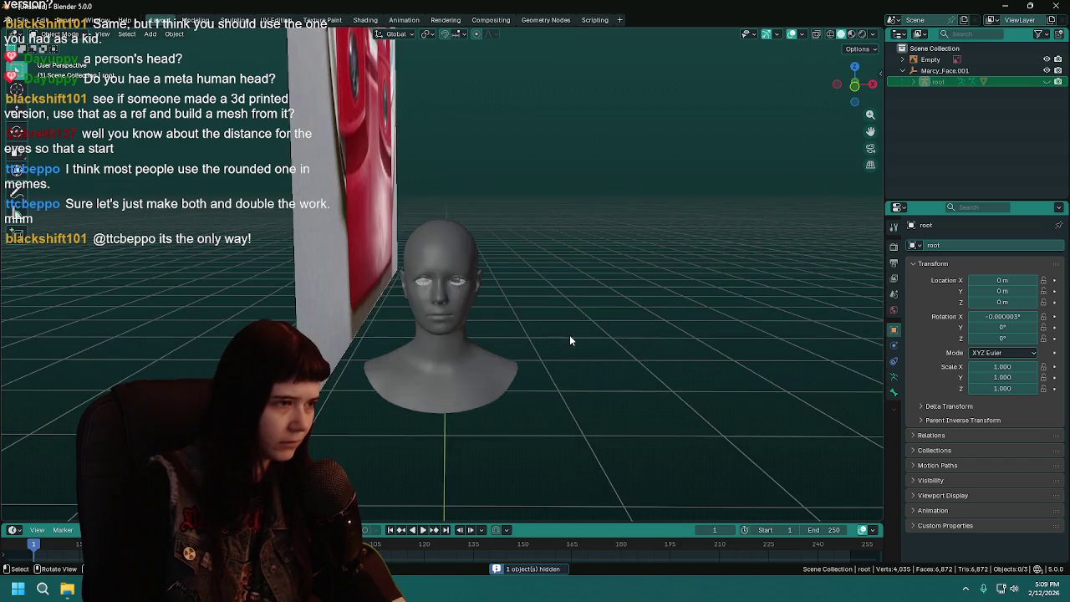
{"action": "scroll", "coordinate": [562, 335], "scroll_direction": "up", "scroll_amount": 2}
{"action": "scroll", "coordinate": [549, 330], "scroll_direction": "up", "scroll_amount": 2}
{"action": "middle_click_drag", "start_coordinate": [548, 324], "coordinate": [631, 318]}
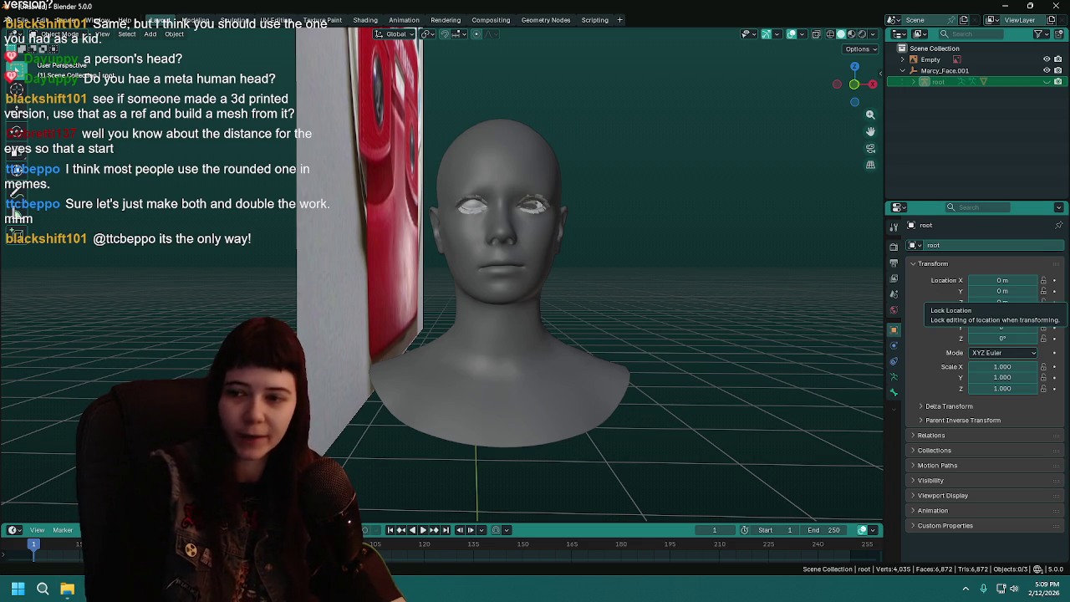
{"action": "middle_click_drag", "start_coordinate": [585, 280], "coordinate": [607, 282]}
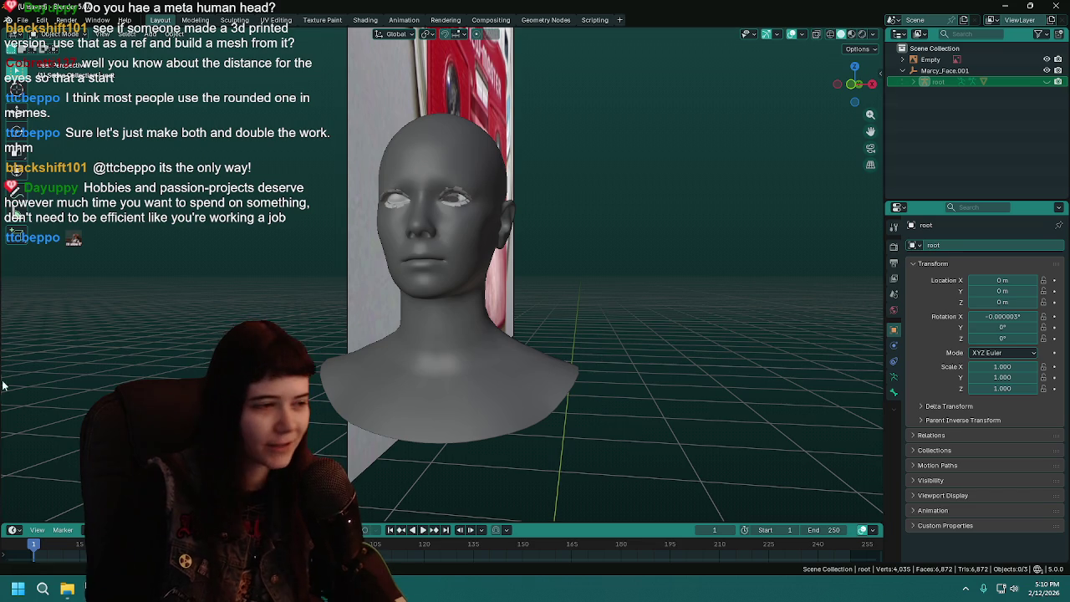
Rotate the head mesh around Z, setting the rotation to 90°
{"action": "scroll", "coordinate": [618, 396], "scroll_direction": "down", "scroll_amount": 5}
{"action": "mouse_move", "coordinate": [618, 396]}
{"action": "middle_mouse_down"}
{"action": "mouse_move", "coordinate": [385, 335]}
{"action": "mouse_move", "coordinate": [513, 328]}
{"action": "middle_mouse_up"}
{"action": "left_click", "coordinate": [387, 333]}
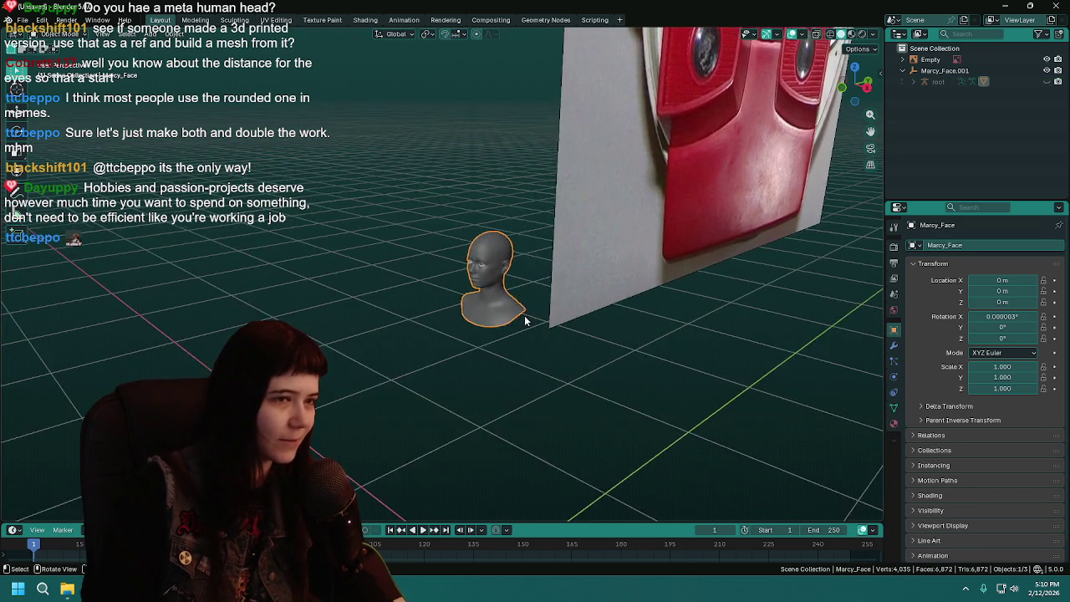
{"action": "scroll", "coordinate": [569, 285], "scroll_direction": "up", "scroll_amount": 2}
{"action": "scroll", "coordinate": [612, 254], "scroll_direction": "up", "scroll_amount": 2}
{"action": "key", "text": "r"}
{"action": "key", "text": "z"}
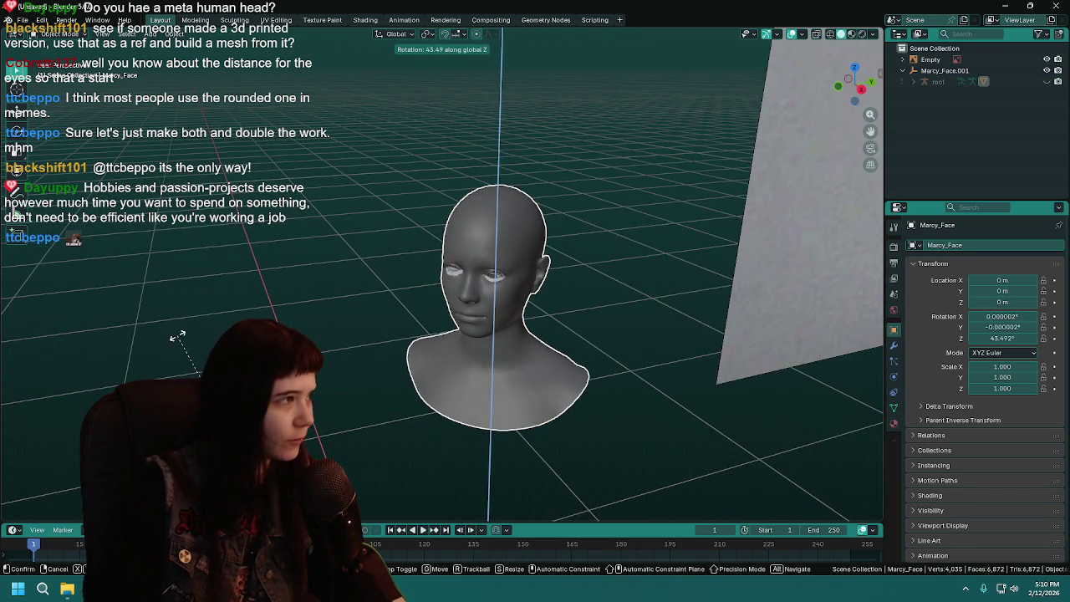
{"action": "left_click", "coordinate": [383, 449]}
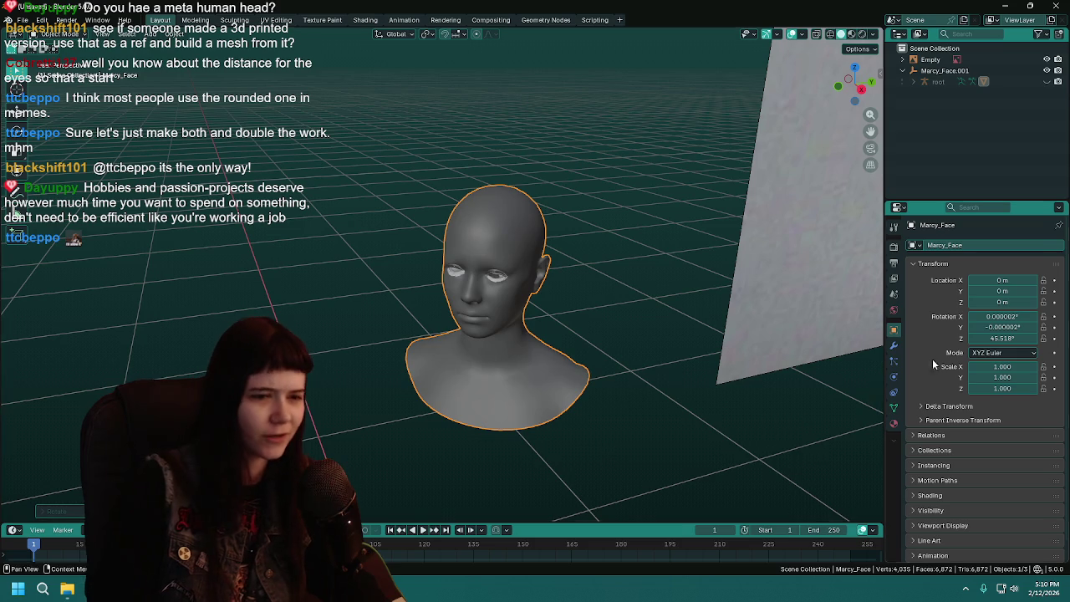
{"action": "left_click", "coordinate": [52, 510]}
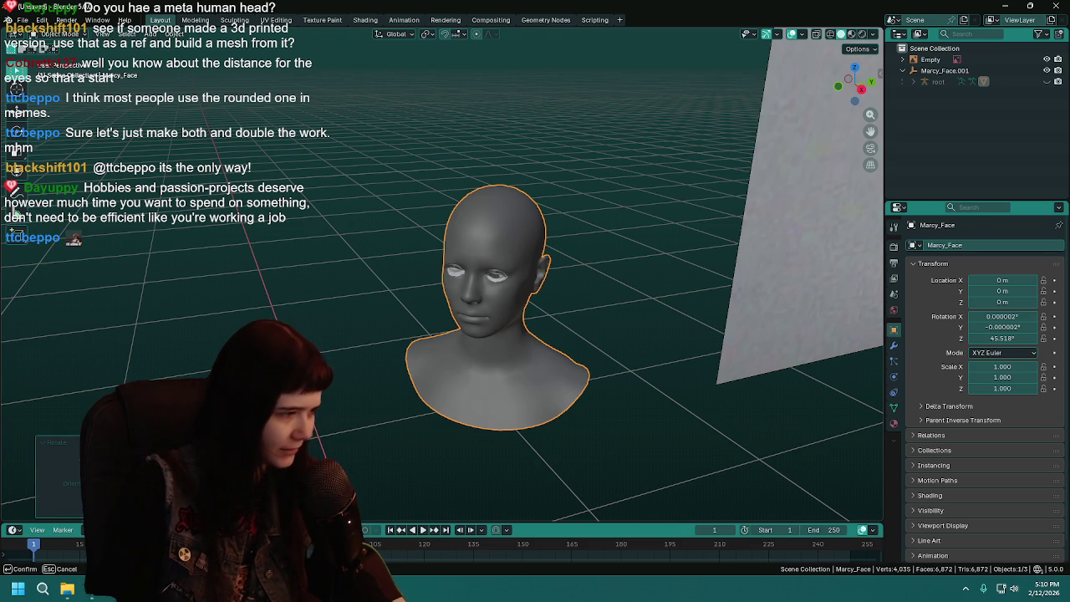
{"action": "type", "text": "90"}
{"action": "key", "text": "Return"}
Set the head's Y rotation to 0° and bring up the save dialog
{"action": "mouse_move", "coordinate": [451, 351]}
{"action": "middle_mouse_down"}
{"action": "mouse_move", "coordinate": [416, 341]}
{"action": "mouse_move", "coordinate": [454, 328]}
{"action": "middle_mouse_up"}
{"action": "scroll", "coordinate": [454, 328], "scroll_direction": "up", "scroll_amount": 4}
{"action": "left_click", "coordinate": [978, 327]}
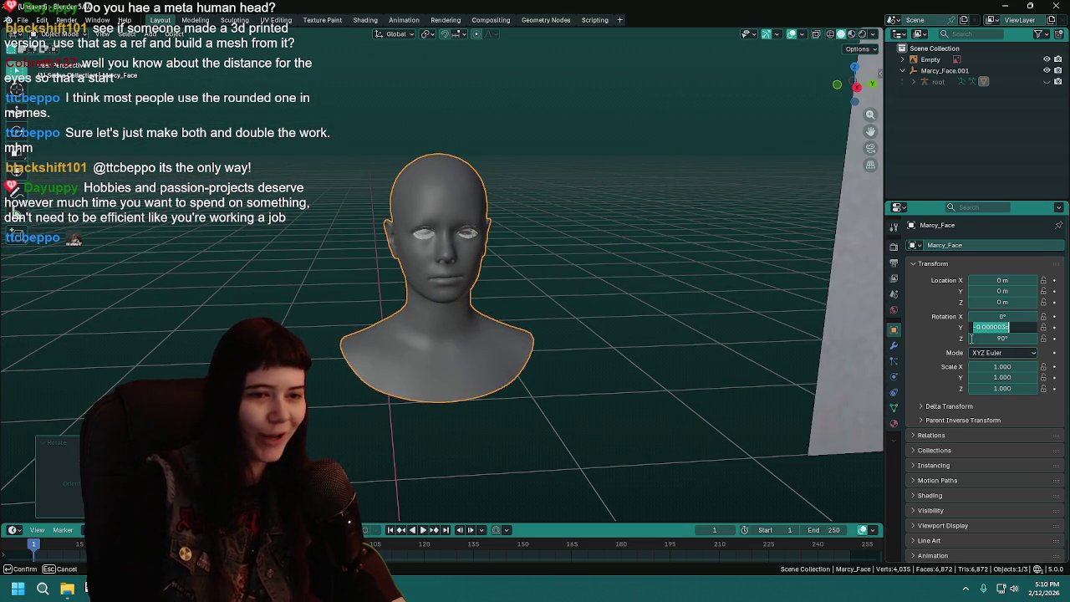
{"action": "type", "text": "0"}
{"action": "key", "text": "Return"}
{"action": "scroll", "coordinate": [431, 245], "scroll_direction": "down", "scroll_amount": 1}
{"action": "key", "text": "ctrl+s"}
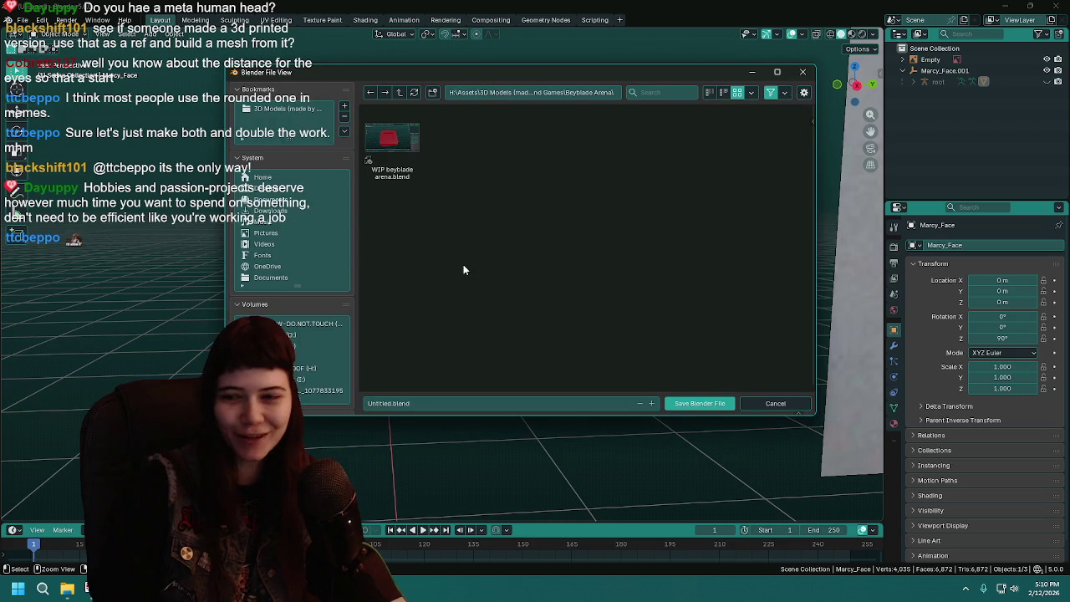
Browse from Decorations into the Toys and Games > 3D-viewfinder folder
{"action": "double_click", "coordinate": [401, 92]}
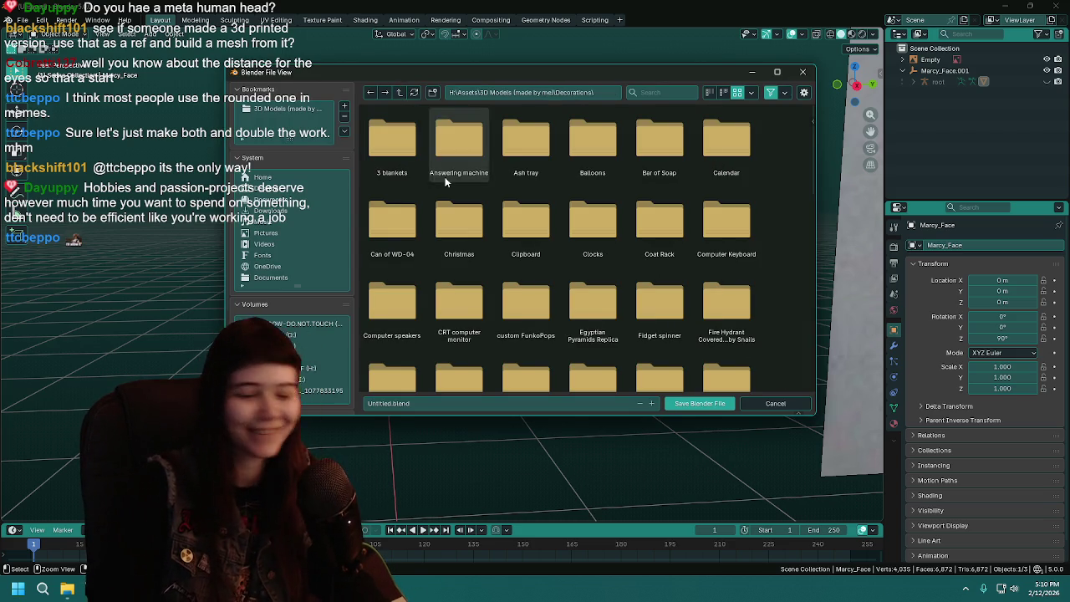
{"action": "left_click", "coordinate": [400, 92]}
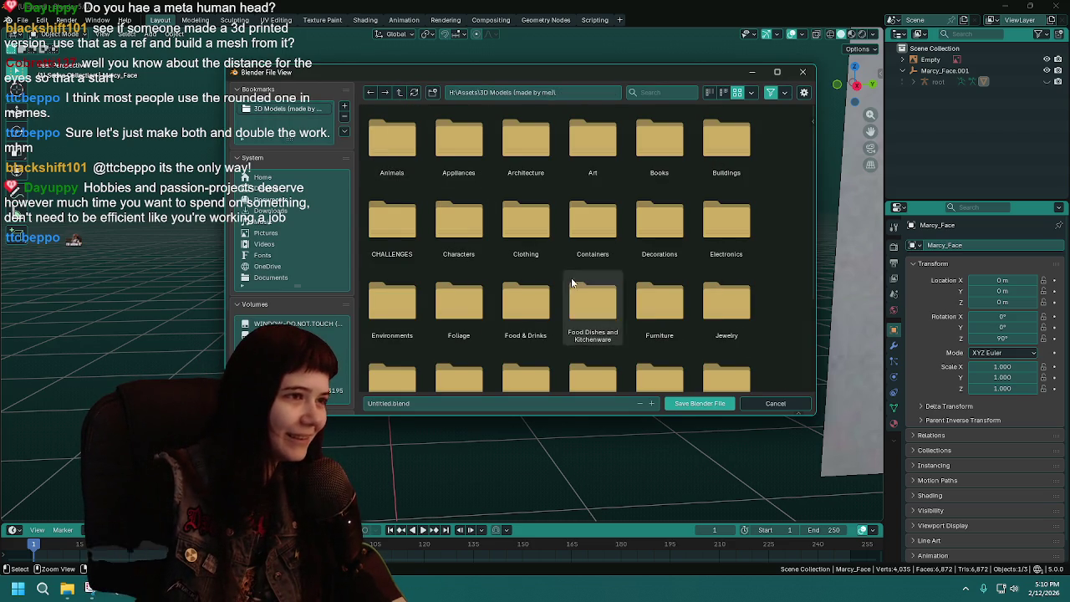
{"action": "left_click", "coordinate": [385, 92]}
{"action": "scroll", "coordinate": [632, 275], "scroll_direction": "down", "scroll_amount": 5}
{"action": "scroll", "coordinate": [633, 275], "scroll_direction": "down", "scroll_amount": 5}
{"action": "scroll", "coordinate": [585, 268], "scroll_direction": "down", "scroll_amount": 5}
{"action": "scroll", "coordinate": [585, 293], "scroll_direction": "down", "scroll_amount": 3}
{"action": "double_click", "coordinate": [389, 271]}
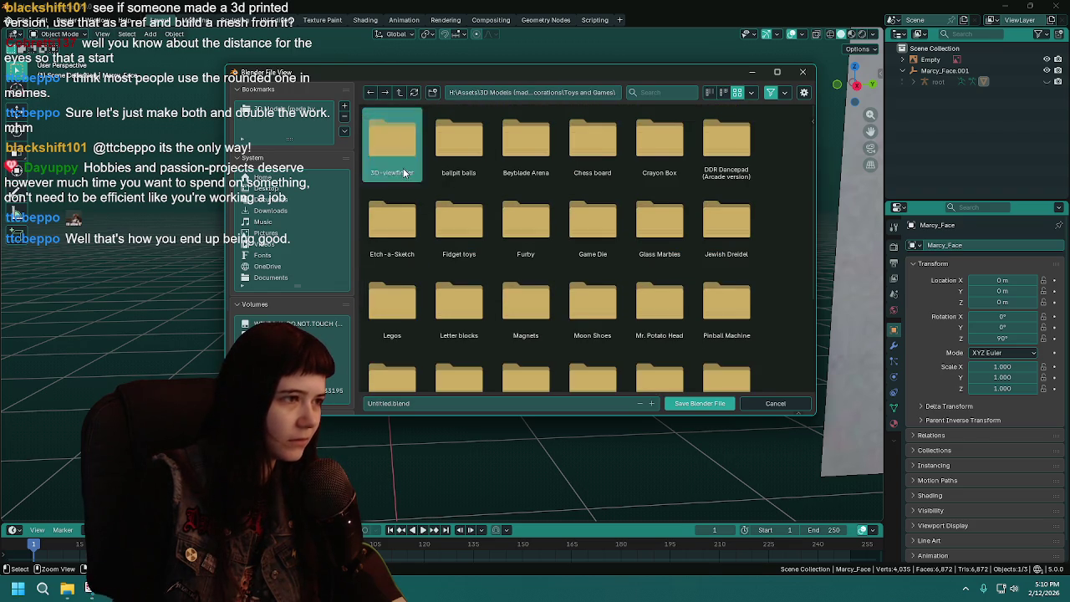
{"action": "double_click", "coordinate": [407, 133]}
Name the file 'WIP Viewfinder.blend' and save it there
{"action": "left_click", "coordinate": [428, 403]}
{"action": "key", "text": "BackSpace"}
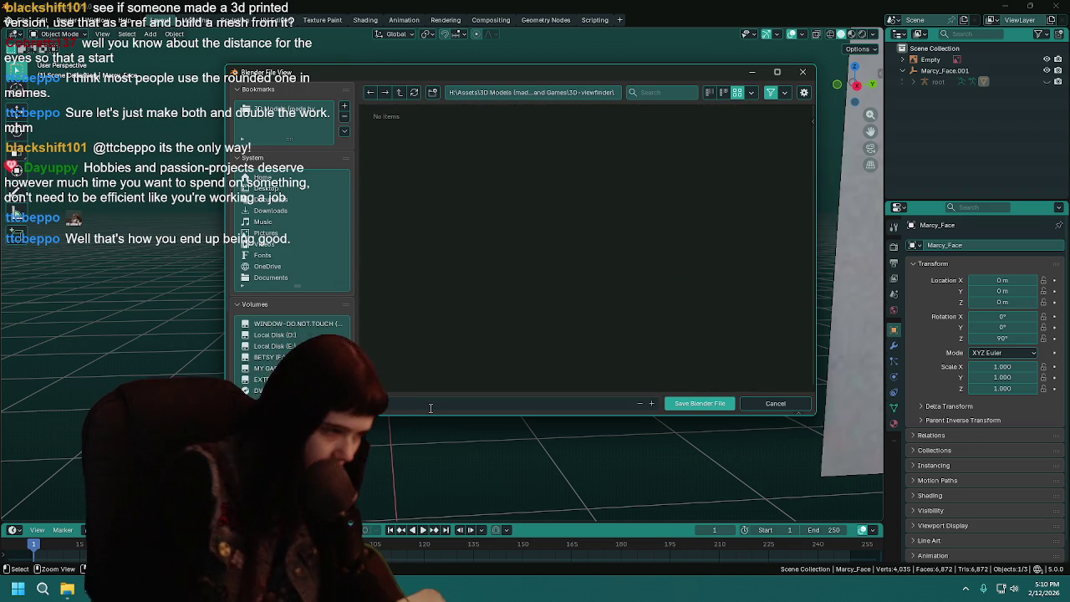
{"action": "type", "text": "P V"}
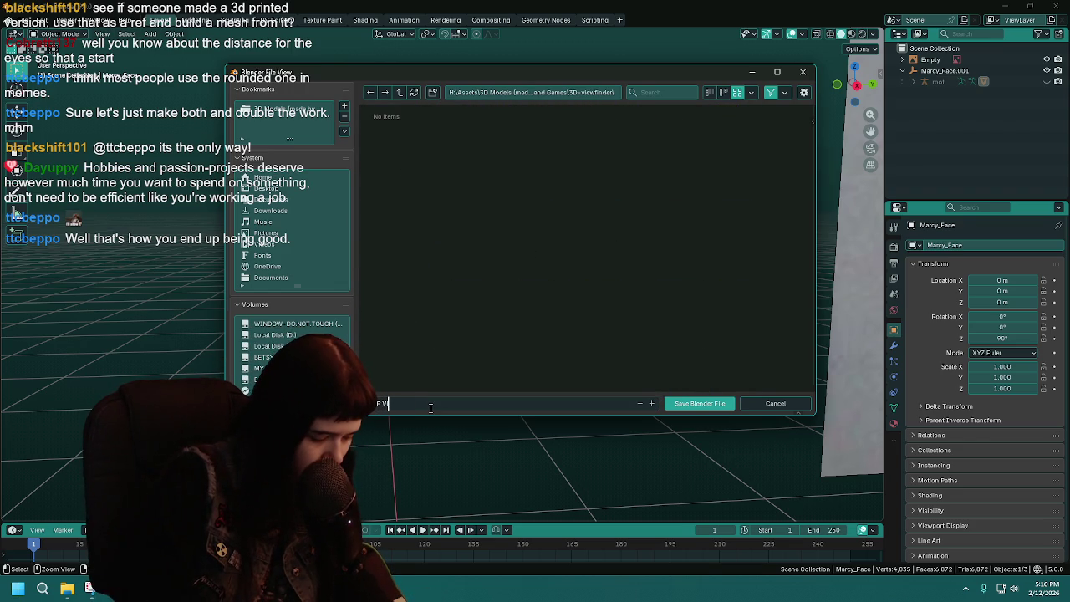
{"action": "type", "text": "iewfinder"}
{"action": "key", "text": "Return"}
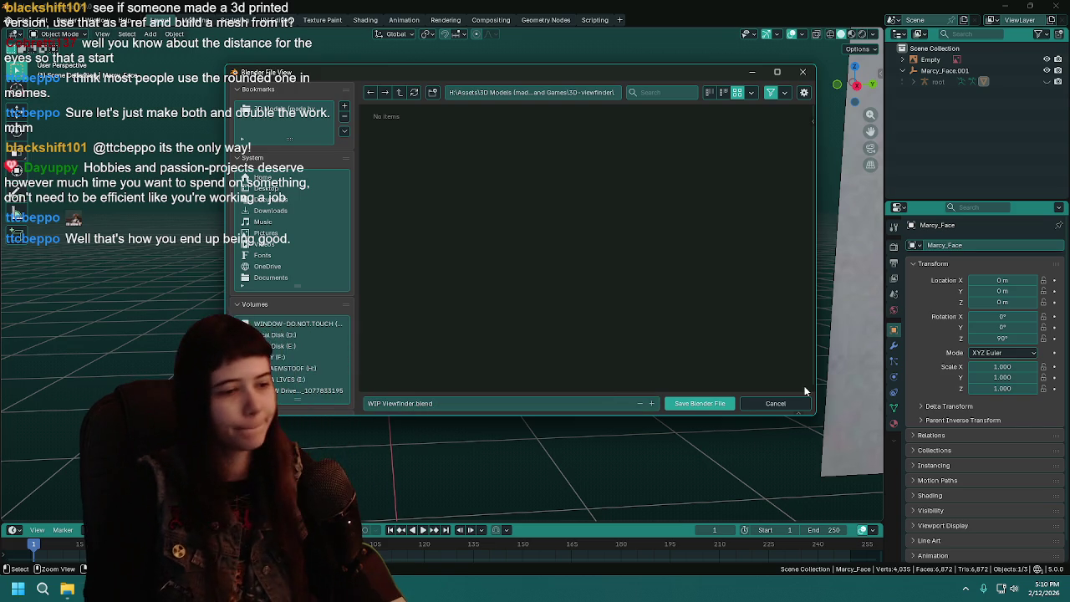
{"action": "left_click", "coordinate": [708, 404]}
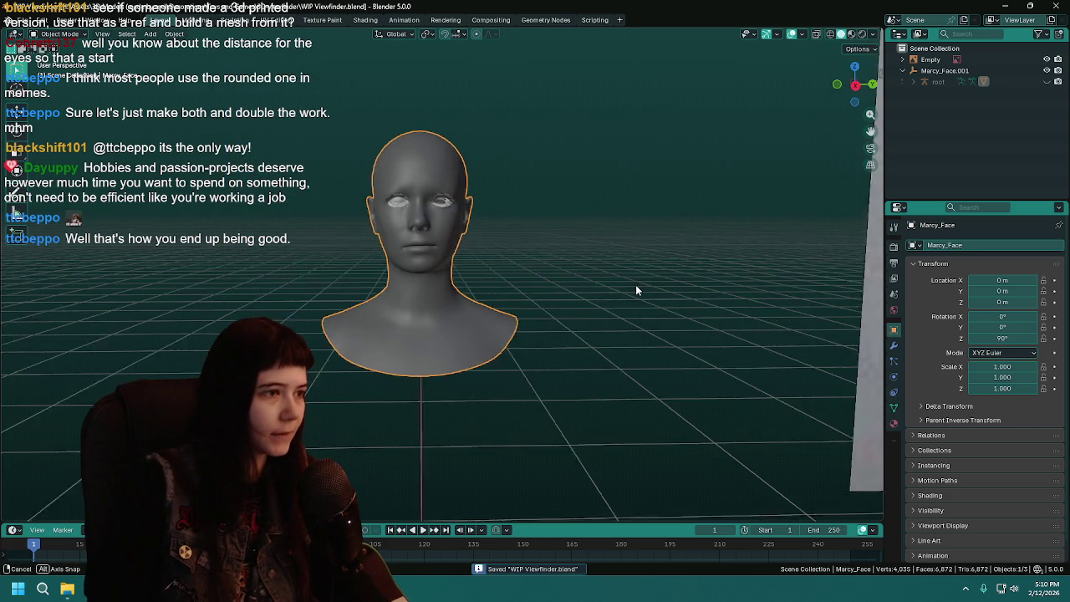
{"action": "scroll", "coordinate": [535, 268], "scroll_direction": "up", "scroll_amount": 2}
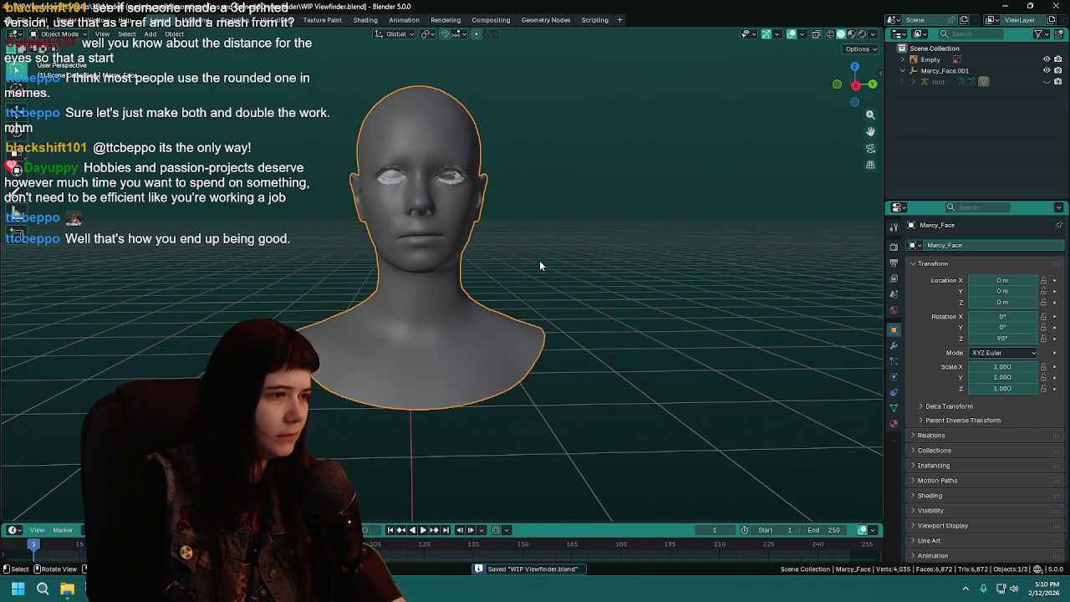
Scale down the View-Master reference image and move it beside the head
{"action": "scroll", "coordinate": [539, 266], "scroll_direction": "down", "scroll_amount": 5}
{"action": "scroll", "coordinate": [539, 266], "scroll_direction": "up", "scroll_amount": 2}
{"action": "scroll", "coordinate": [539, 266], "scroll_direction": "down", "scroll_amount": 2}
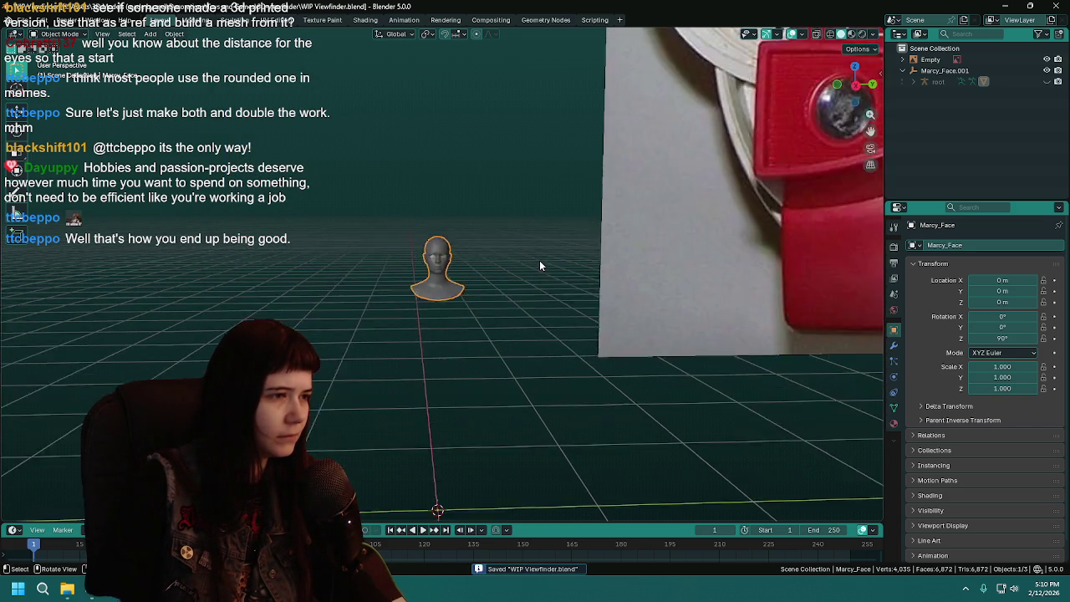
{"action": "scroll", "coordinate": [539, 266], "scroll_direction": "down", "scroll_amount": 2}
{"action": "left_click", "coordinate": [848, 300]}
{"action": "key", "text": "s"}
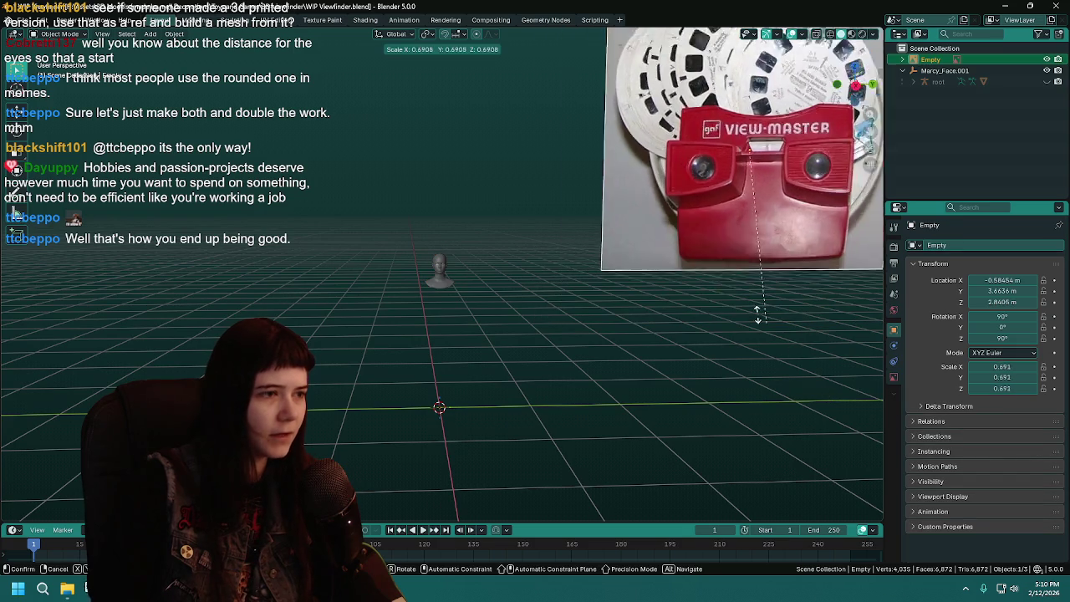
{"action": "left_click", "coordinate": [804, 149]}
{"action": "key", "text": "g"}
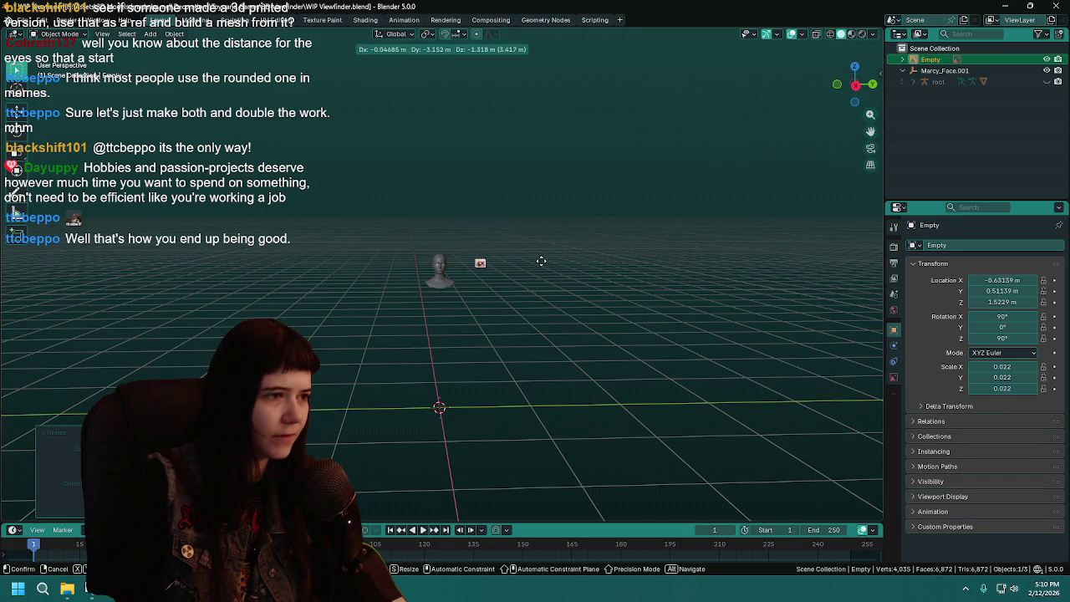
{"action": "left_click", "coordinate": [541, 261]}
Fine-tune the reference image to scale 0.090 and raise it level with the face
{"action": "key", "text": "KP_Decimal"}
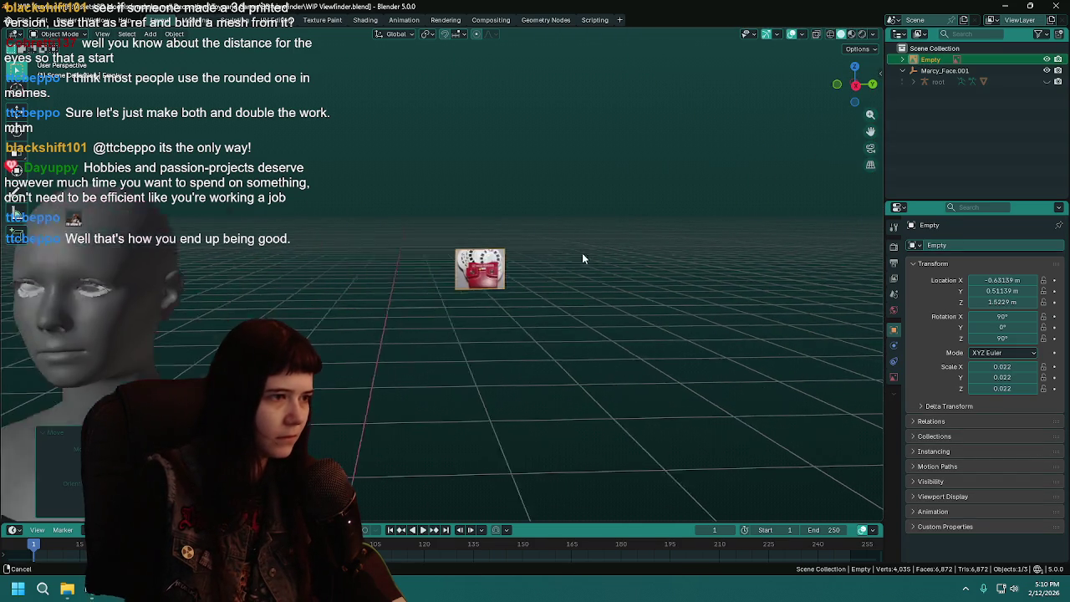
{"action": "key", "text": "s"}
{"action": "left_click", "coordinate": [26, 341]}
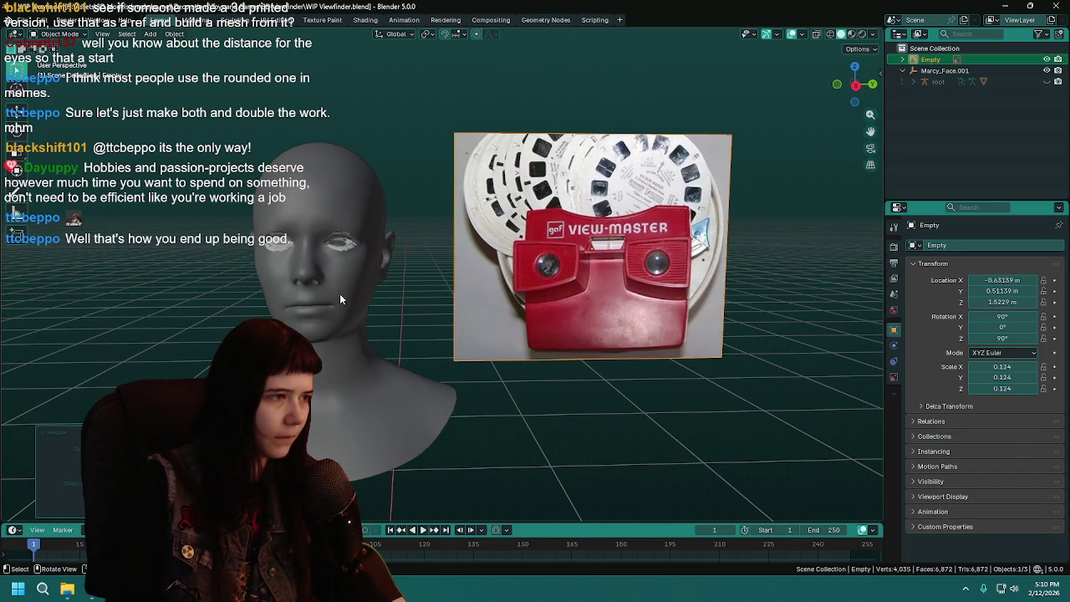
{"action": "middle_click_drag", "start_coordinate": [339, 298], "coordinate": [638, 358]}
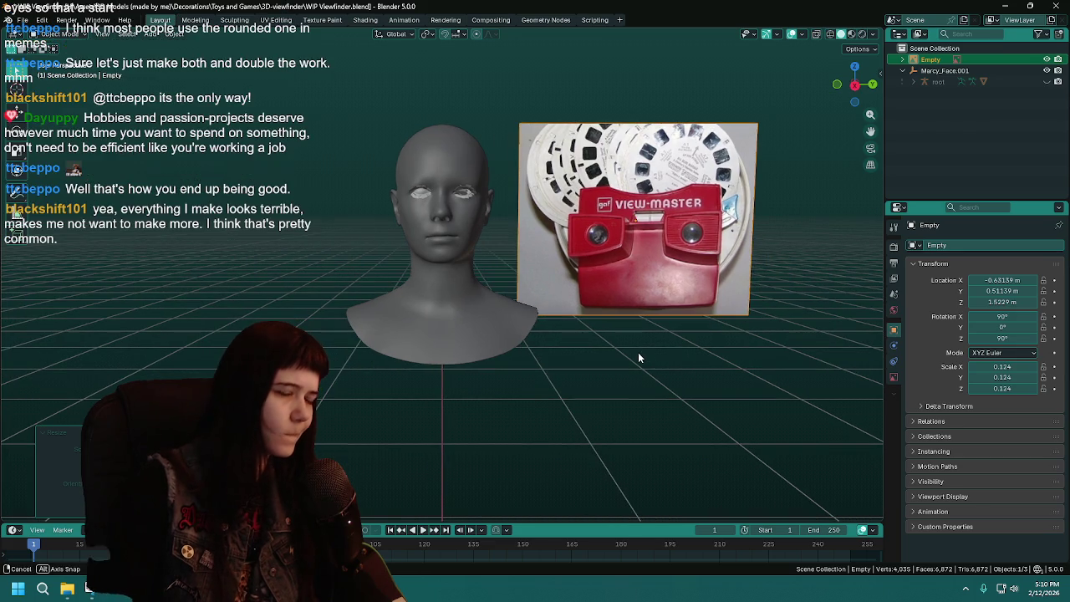
{"action": "key", "text": "s"}
{"action": "left_click", "coordinate": [660, 326]}
{"action": "key", "text": "g"}
{"action": "left_click", "coordinate": [648, 298]}
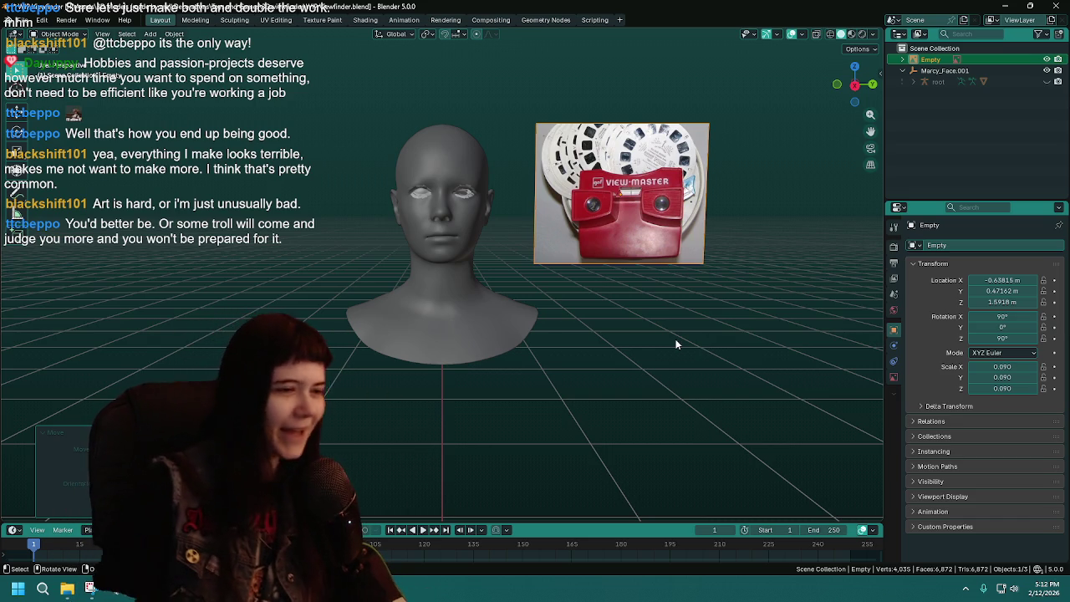
Save WIP Viewfinder.blend with Ctrl+S
{"action": "key", "text": "ctrl+s"}
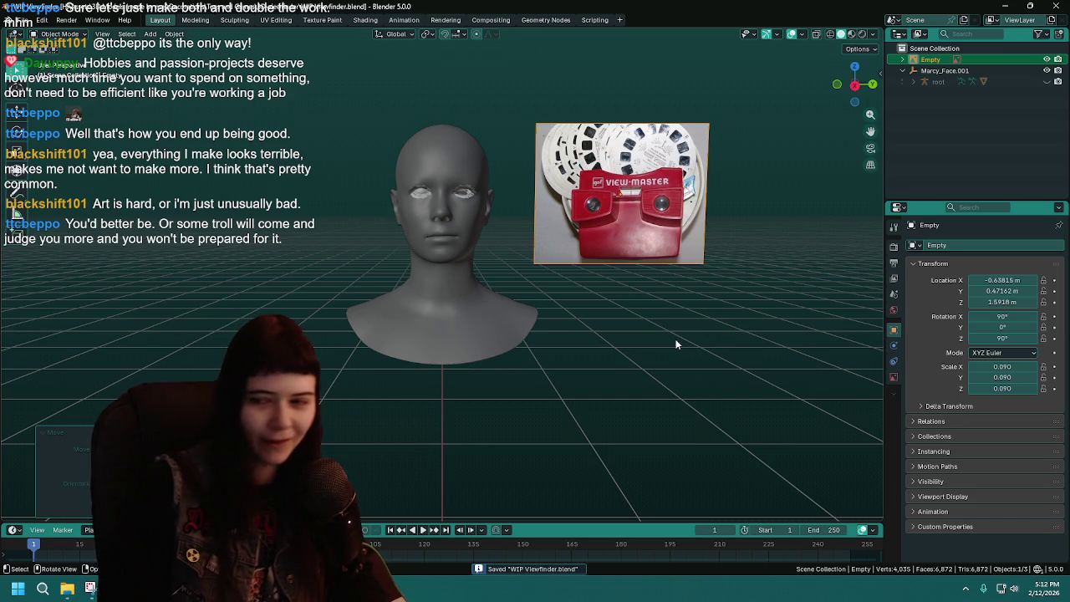
Rename the Empty object to 'Image reference', deselect it, and save
{"action": "middle_click_drag", "start_coordinate": [620, 310], "coordinate": [635, 311]}
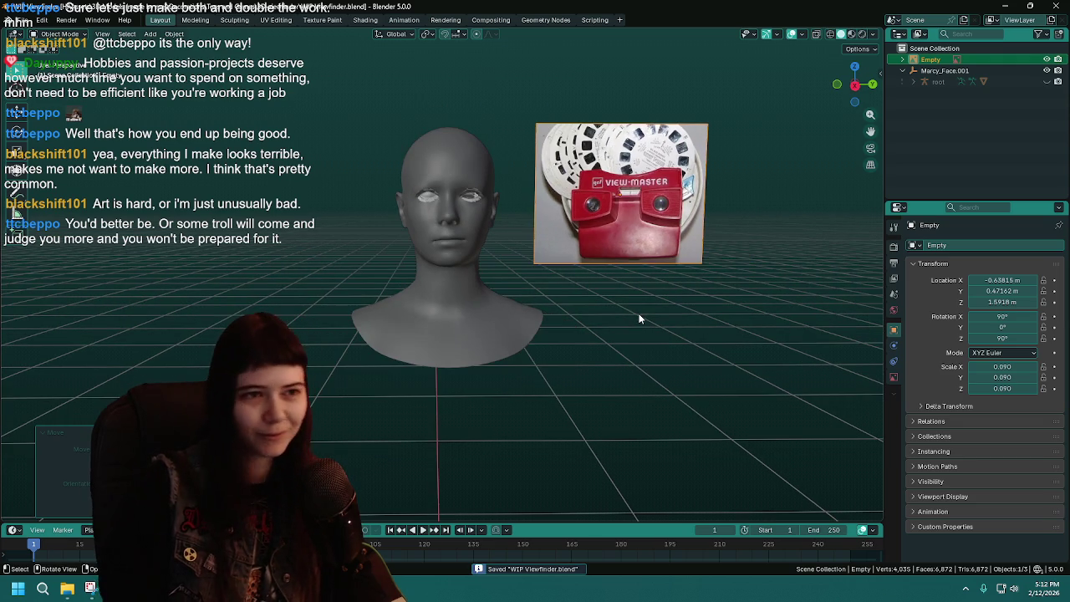
{"action": "double_click", "coordinate": [943, 60]}
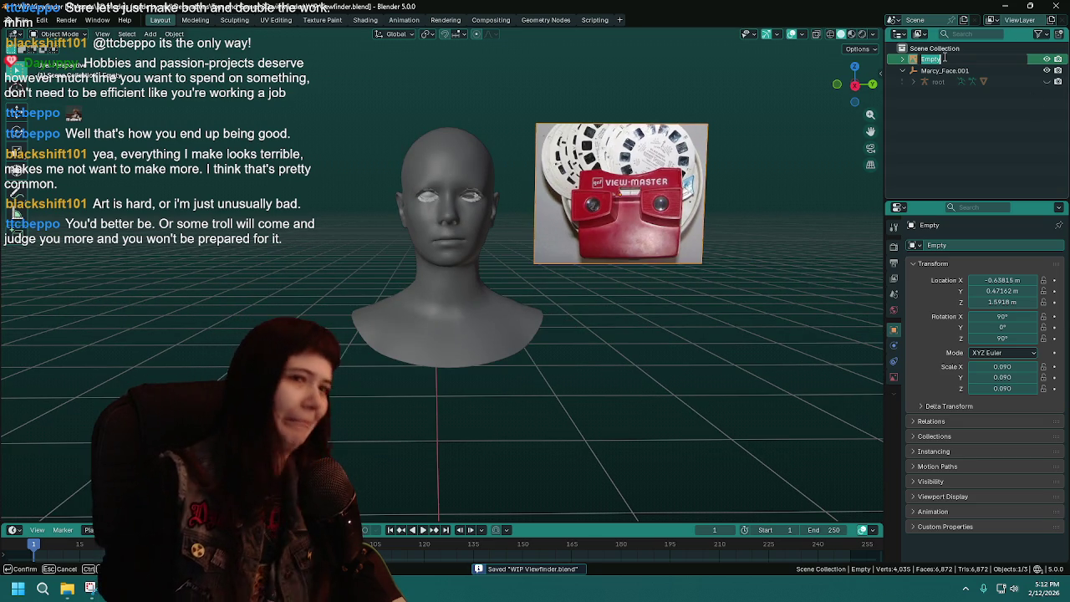
{"action": "type", "text": "Image"}
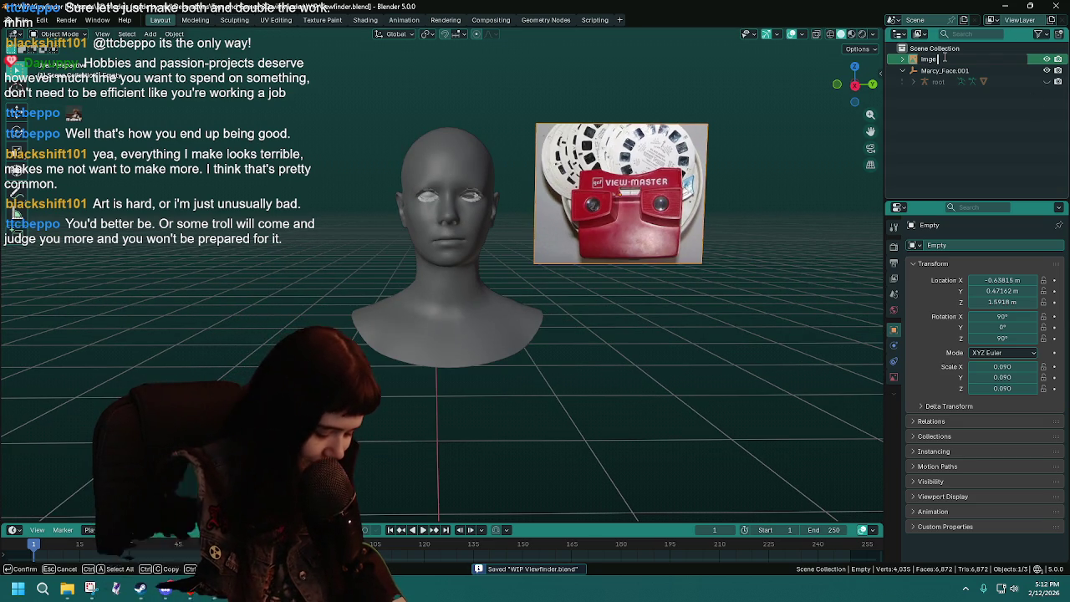
{"action": "type", "text": " emment"}
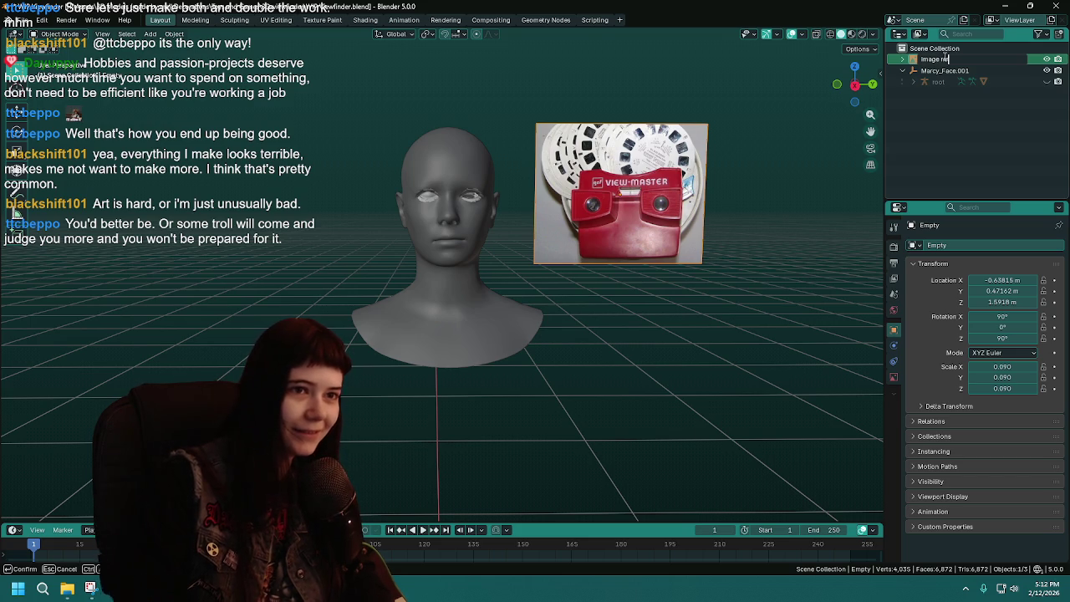
{"action": "key", "text": "BackSpace"}
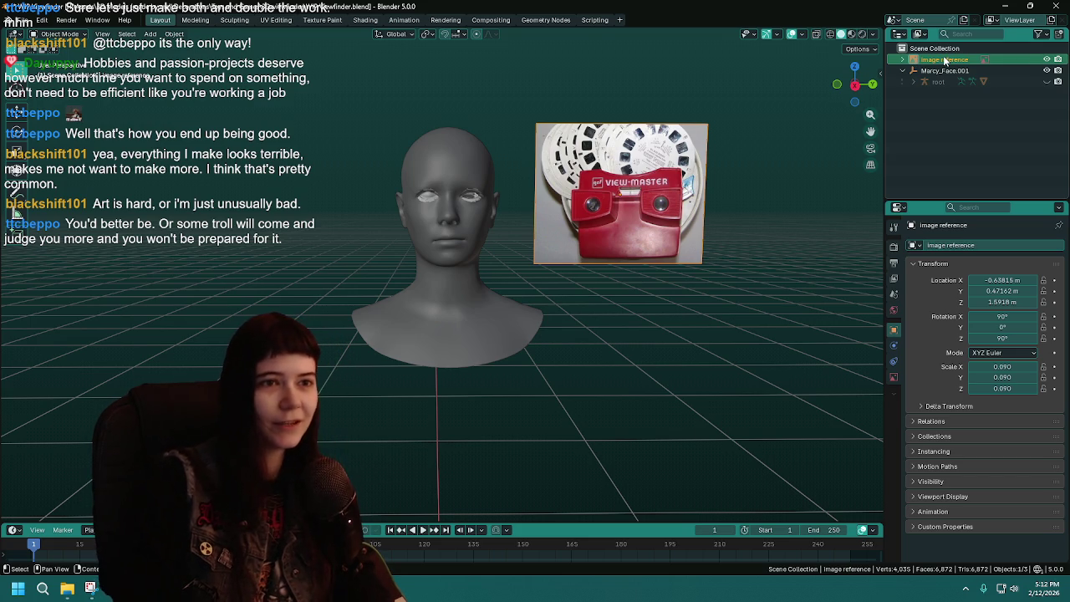
{"action": "key", "text": "Return"}
{"action": "left_click", "coordinate": [676, 364]}
{"action": "key", "text": "ctrl+s"}
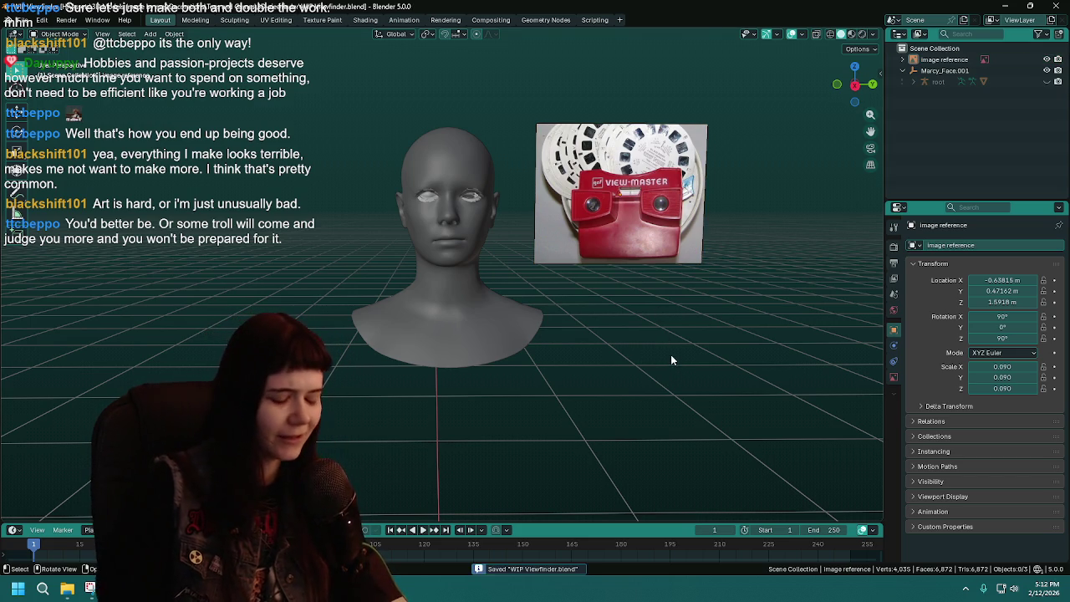
{"action": "middle_click_drag", "start_coordinate": [670, 359], "coordinate": [659, 347]}
{"action": "middle_click_drag", "start_coordinate": [655, 303], "coordinate": [642, 315]}
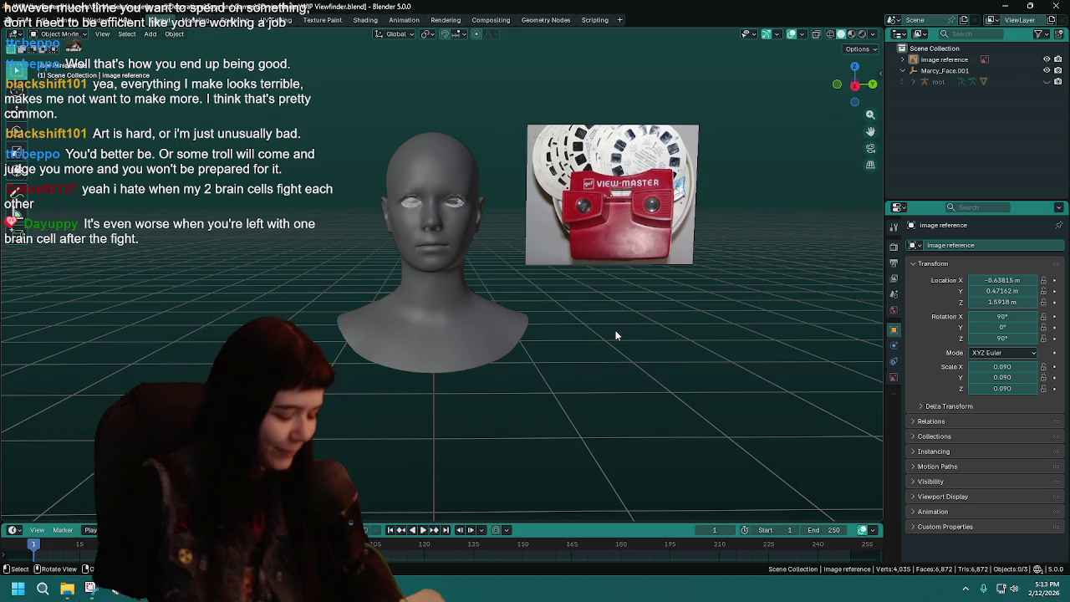
Collapse Marcy_Face.001 in the Outliner and zoom in on the head and Image reference
{"action": "left_click", "coordinate": [521, 319]}
{"action": "key", "text": "ctrl+s"}
{"action": "middle_click_drag", "start_coordinate": [659, 272], "coordinate": [650, 296], "text": "shift"}
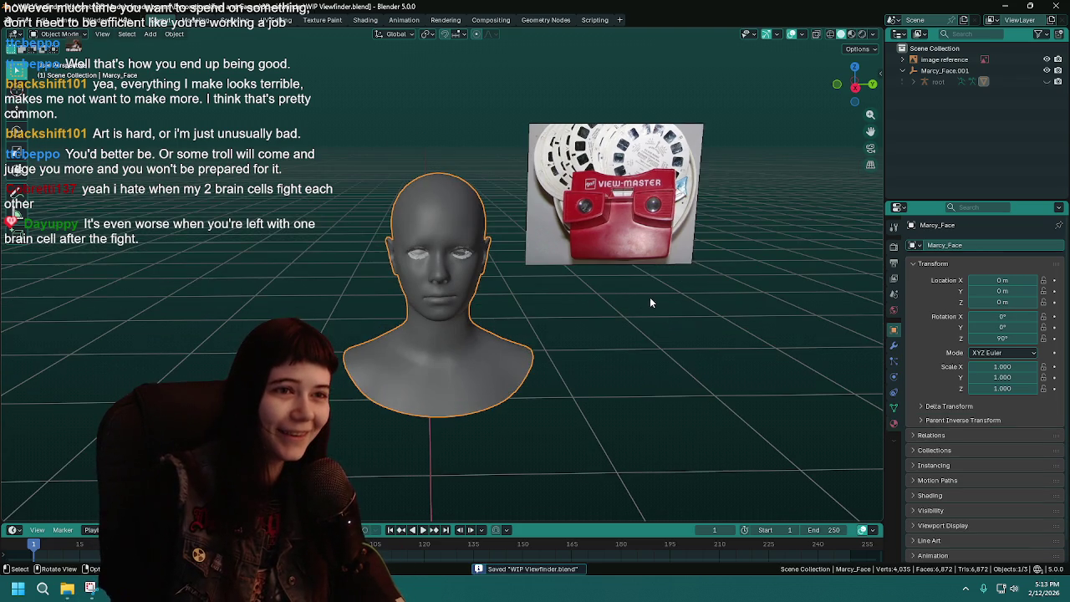
{"action": "left_click", "coordinate": [905, 74]}
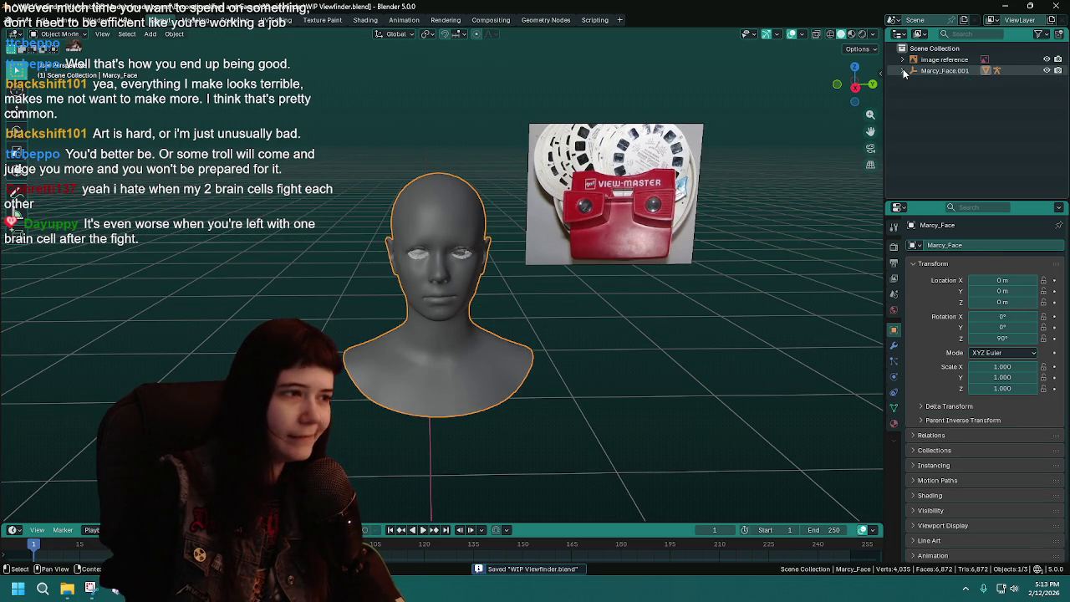
{"action": "left_click", "coordinate": [945, 59]}
{"action": "middle_click_drag", "start_coordinate": [612, 344], "coordinate": [611, 293]}
{"action": "scroll", "coordinate": [607, 328], "scroll_direction": "up", "scroll_amount": 2}
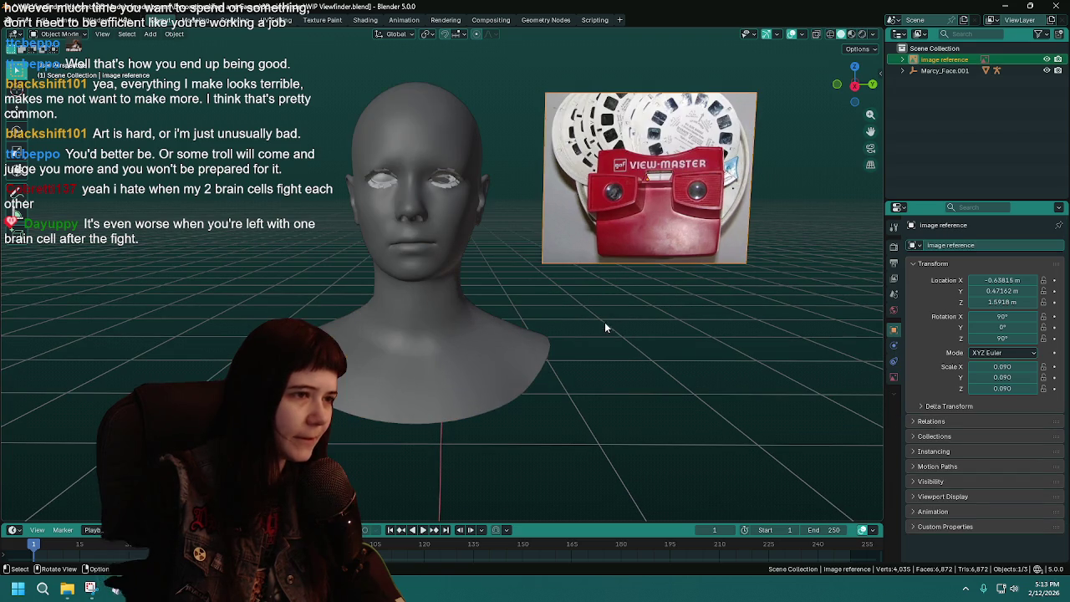
{"action": "left_click", "coordinate": [600, 309]}
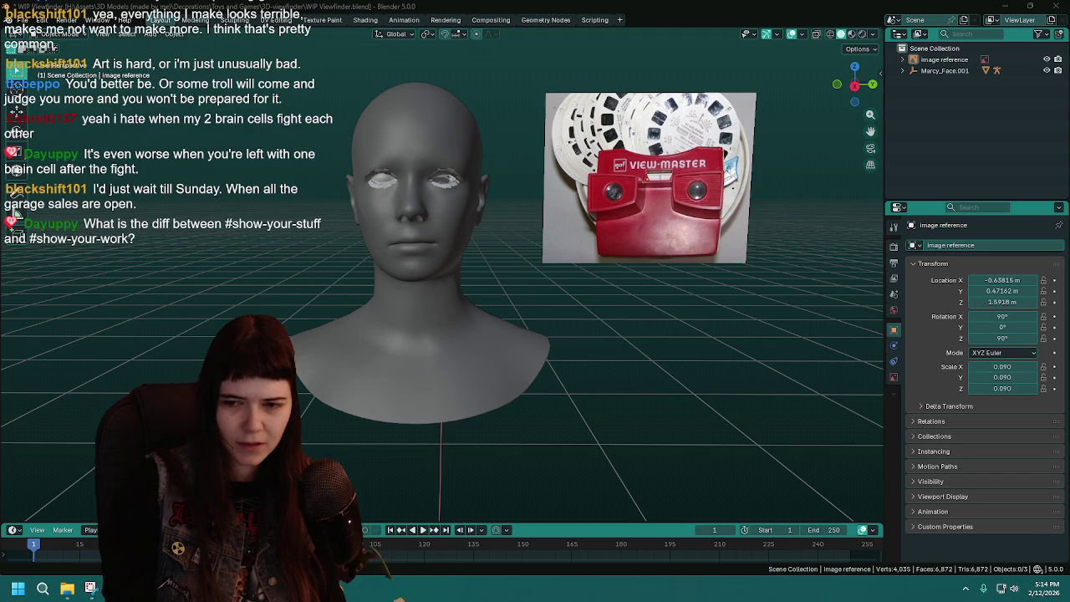
{"action": "left_click", "coordinate": [750, 209]}
{"action": "key", "text": "alt+a"}
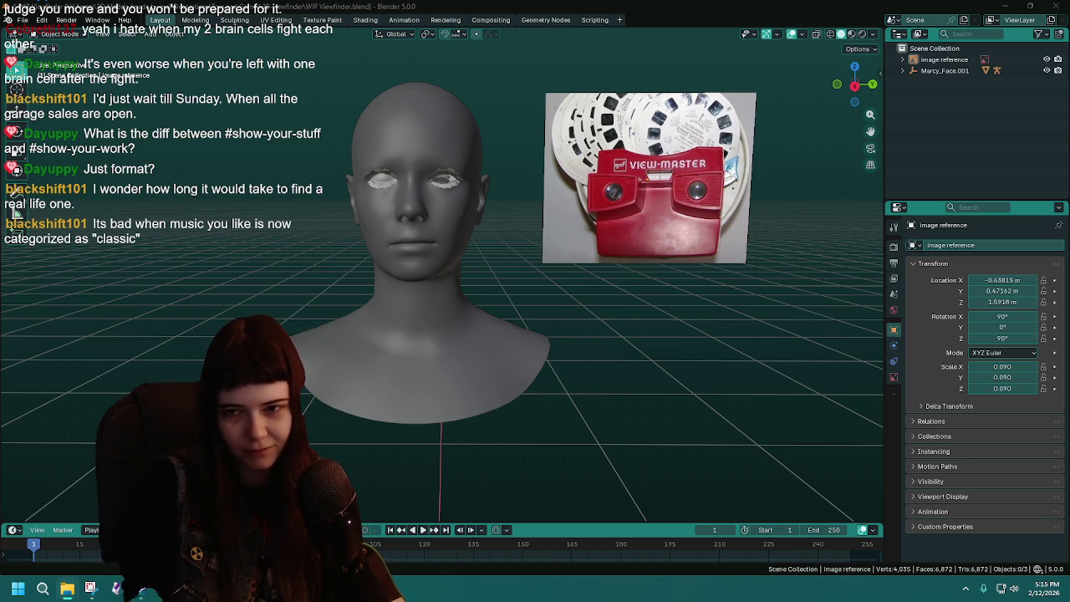
{"action": "left_click", "coordinate": [67, 588]}
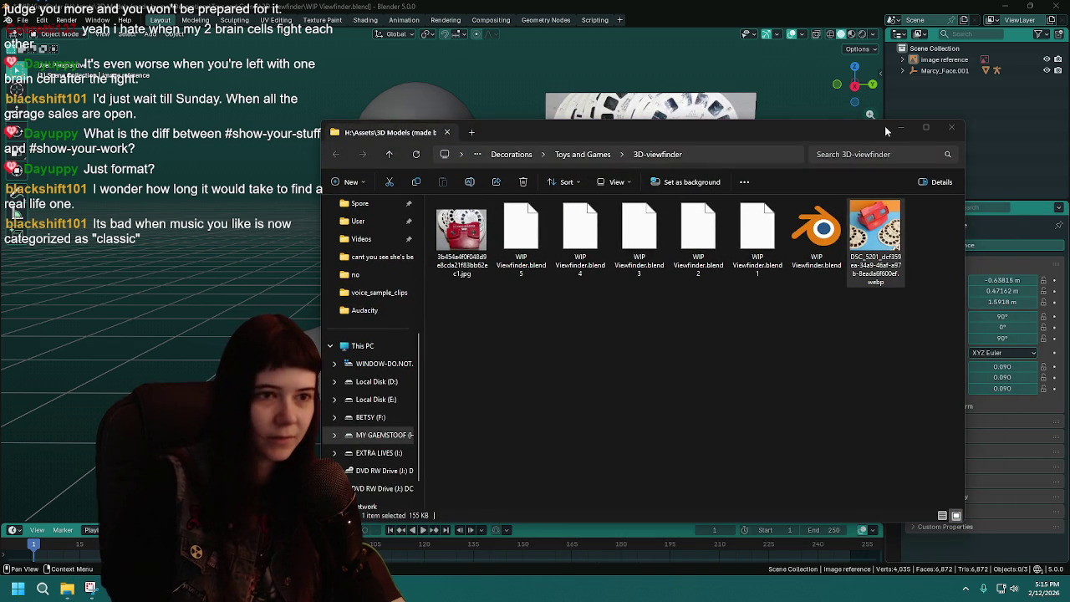
{"action": "left_click", "coordinate": [901, 127]}
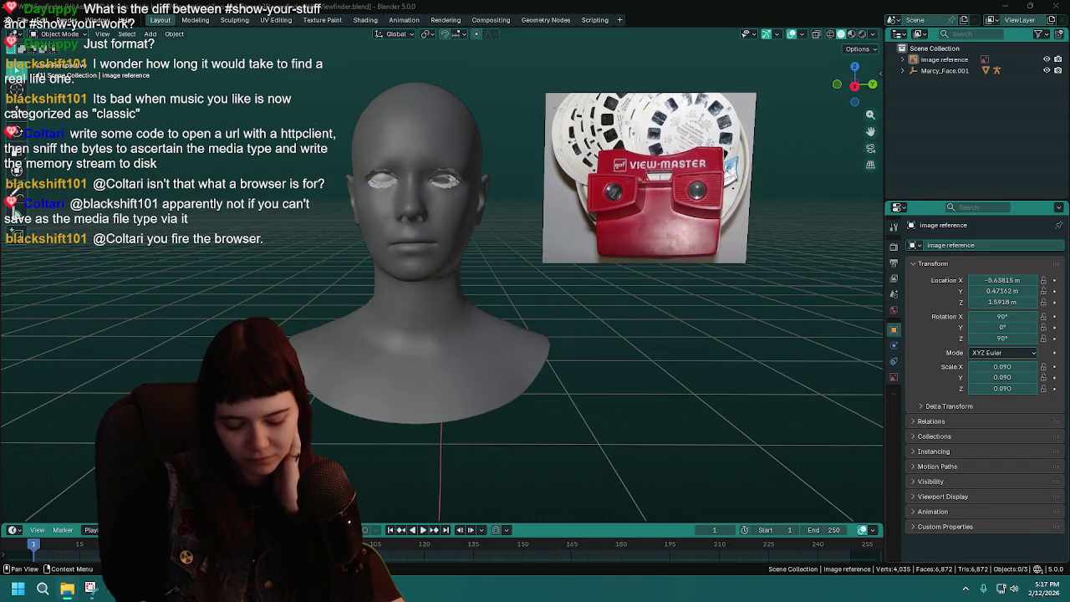
Zoom the viewport out until the grey head bust and the View-Master reference photo appear small
{"action": "scroll", "coordinate": [640, 320], "scroll_direction": "down", "scroll_amount": 3}
{"action": "scroll", "coordinate": [640, 319], "scroll_direction": "down", "scroll_amount": 2}
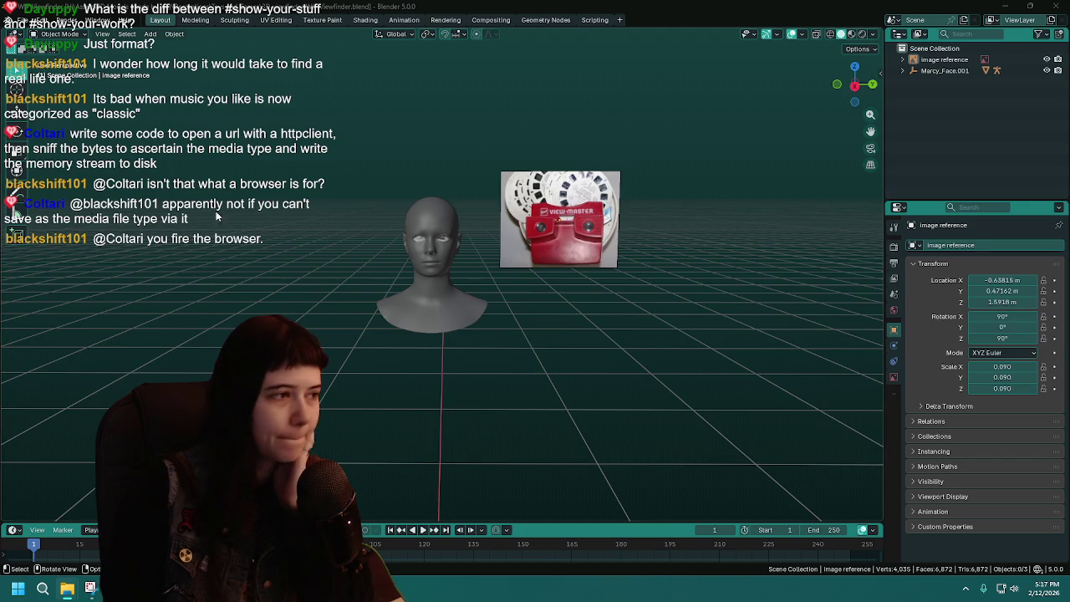
Add the front View-Master photo as reference image 'front_view', scaled to 0.066, left of the head
{"action": "left_click_drag", "start_coordinate": [1, 303], "coordinate": [710, 408]}
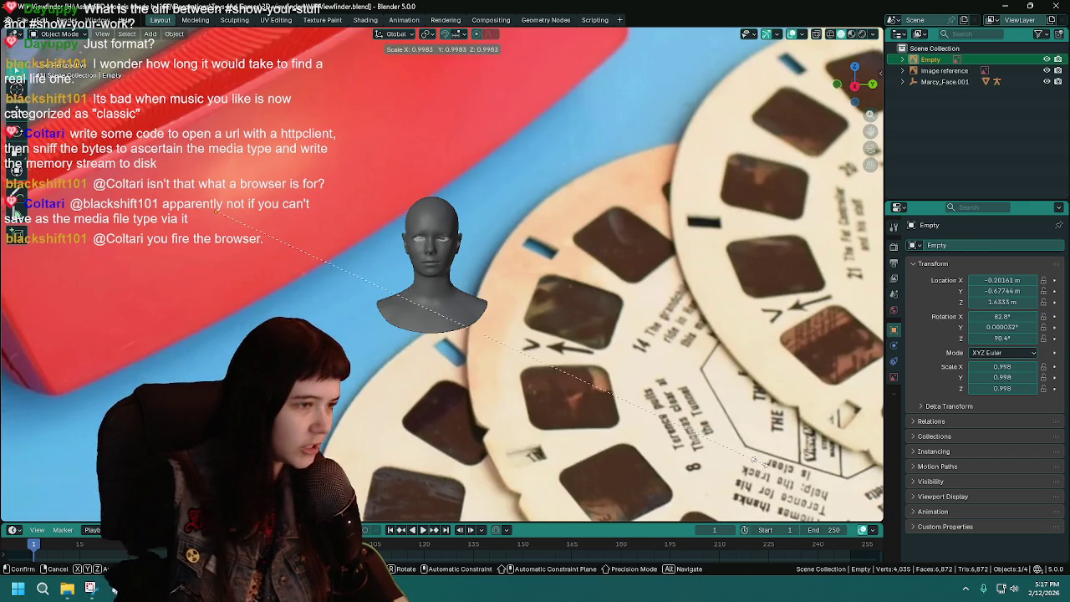
{"action": "key", "text": "s"}
{"action": "left_click", "coordinate": [251, 237]}
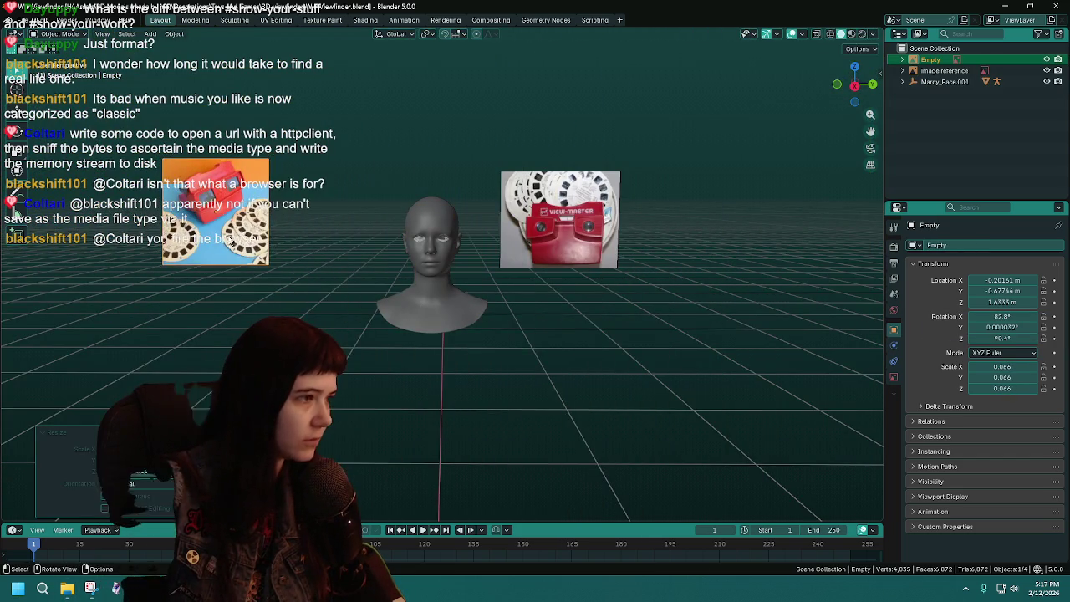
{"action": "key", "text": "g"}
{"action": "left_click", "coordinate": [368, 266]}
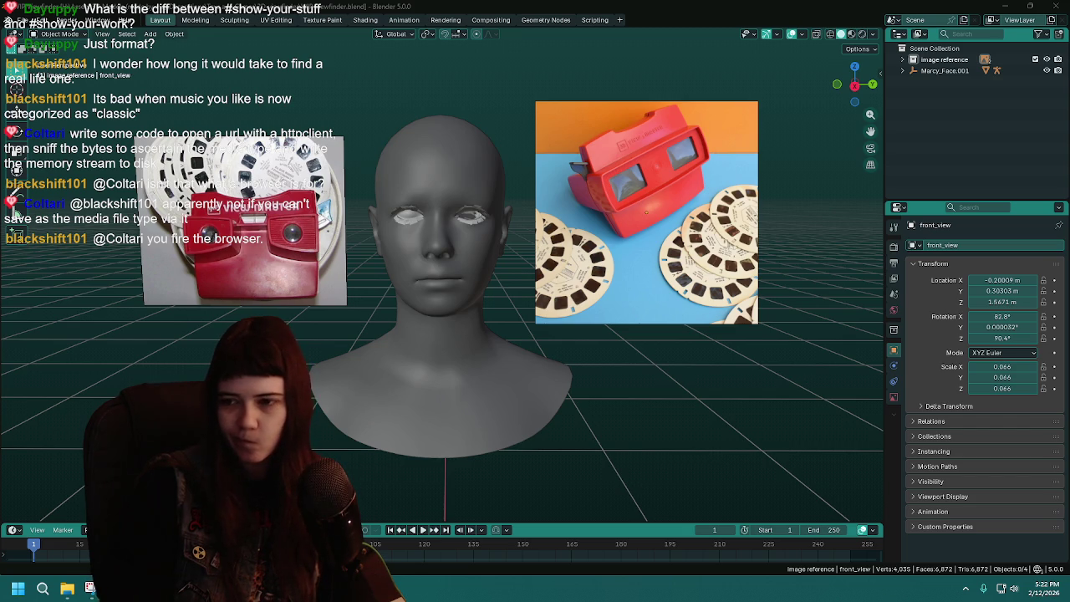
Save the scene as WIP Viewfinder.blend and close Blender
{"action": "scroll", "coordinate": [635, 219], "scroll_direction": "down", "scroll_amount": 3}
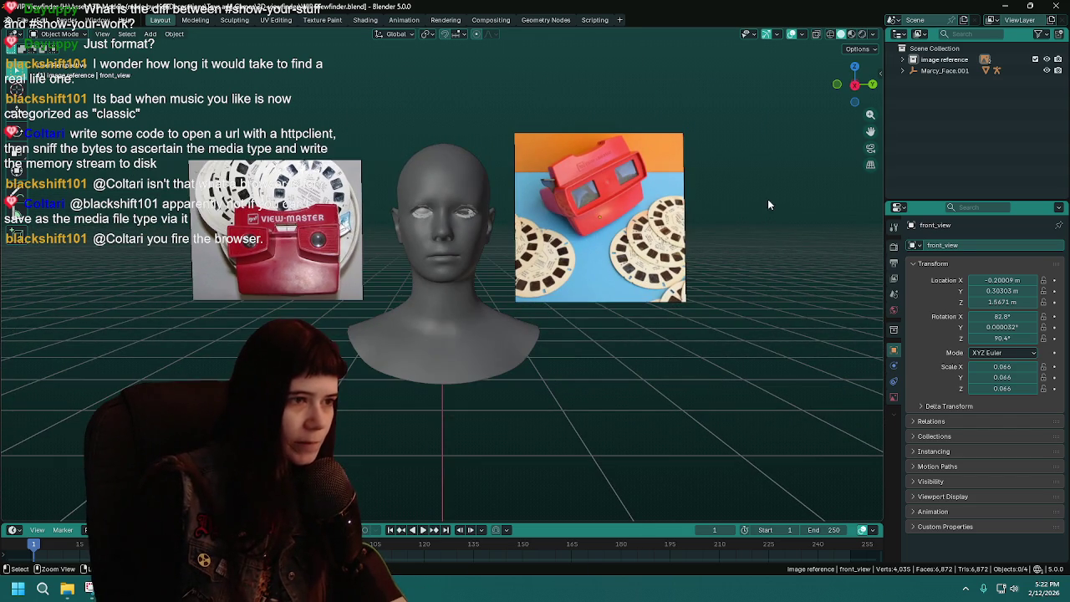
{"action": "key", "text": "ctrl+s"}
{"action": "left_click", "coordinate": [1054, 6]}
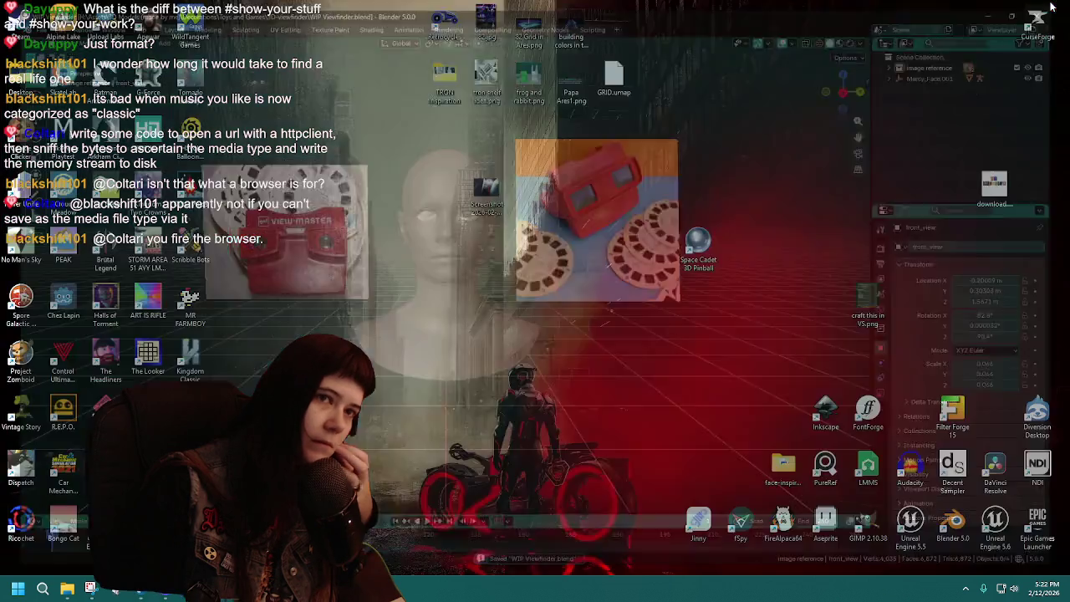